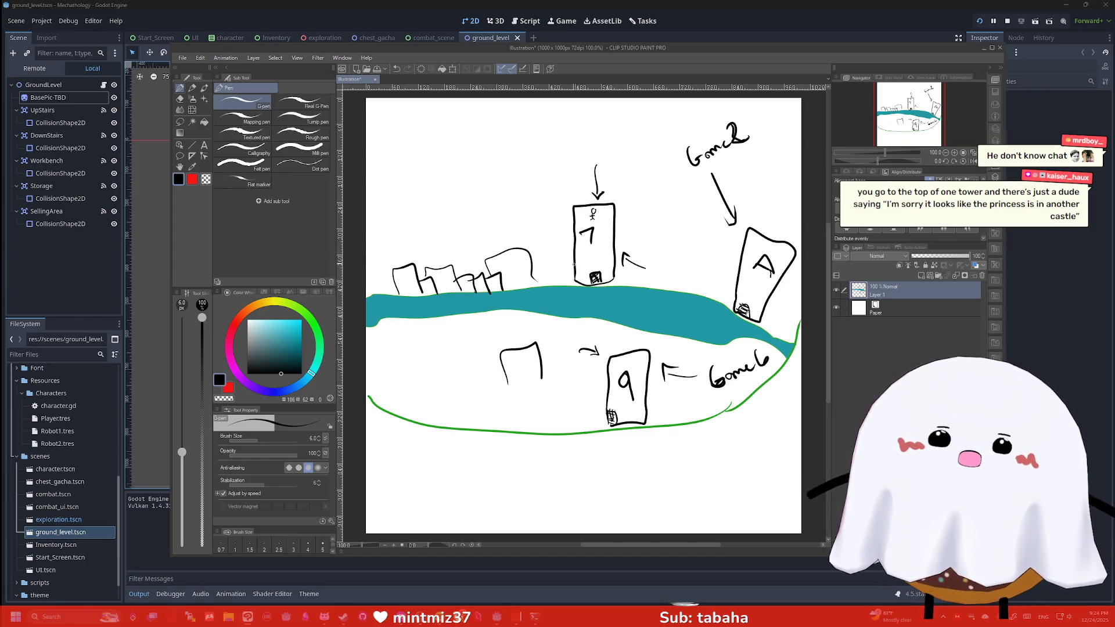
Draw a floor divider line across the 7 tower in the level sketch.
mouse_move(573, 263)
left_mouse_down()
mouse_move(601, 262)
mouse_move(591, 227)
mouse_move(615, 226)
left_mouse_up()
Draw arrows to the tower's middle and bottom floors and label the floors R and G.
mouse_move(542, 221)
left_mouse_down()
mouse_move(571, 217)
mouse_move(563, 277)
left_mouse_up()
left_click_drag(561, 275, 569, 278)
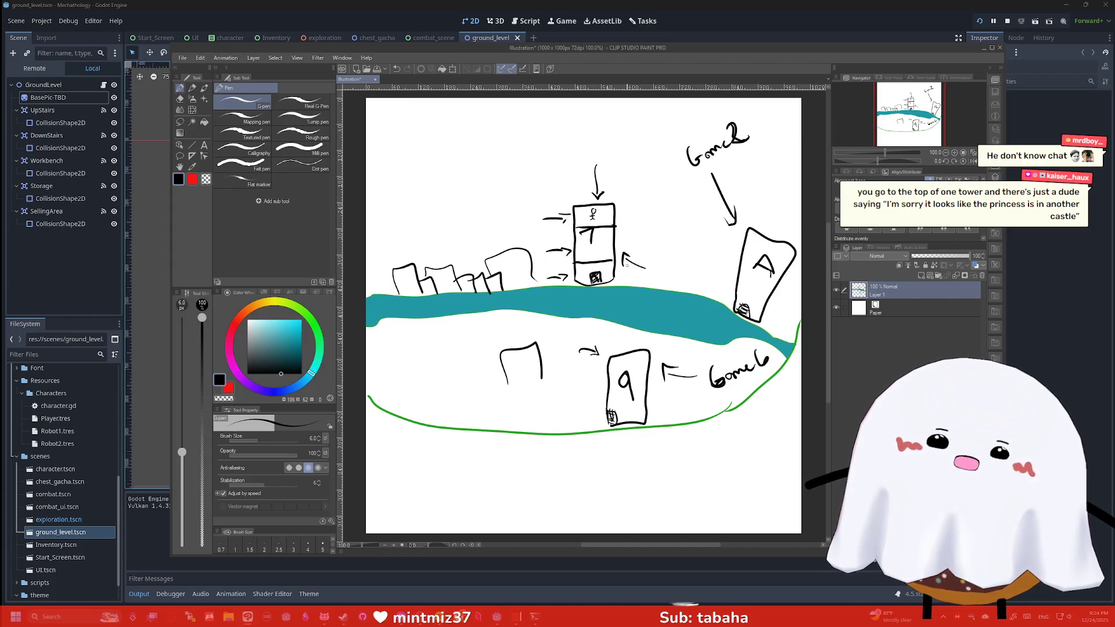
left_click_drag(604, 252, 609, 218)
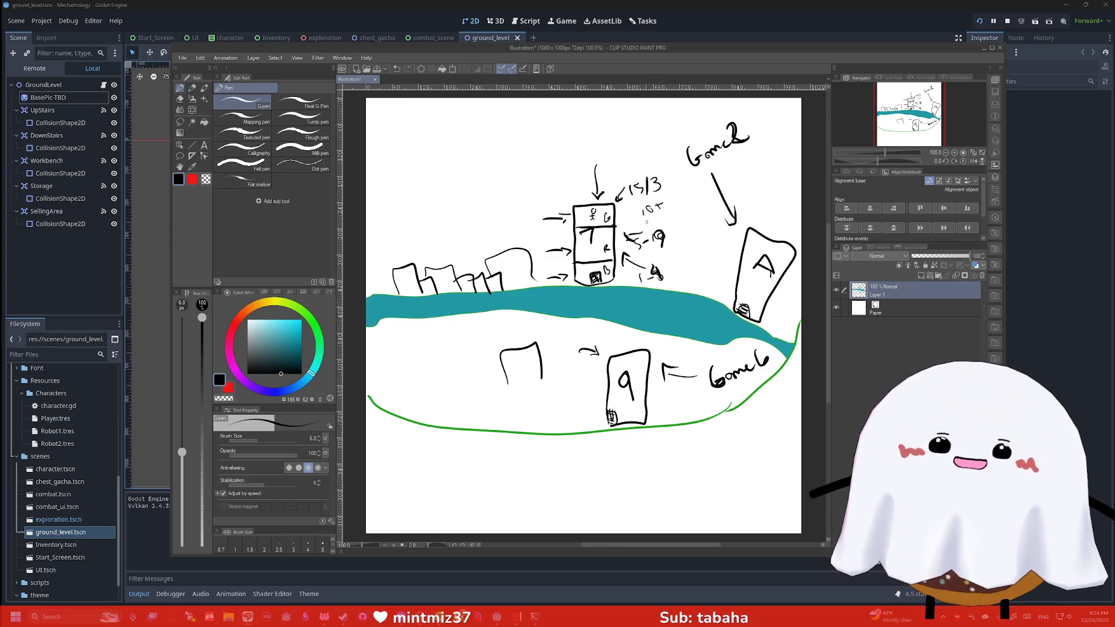
Erase a stray stroke with a smaller eraser, then return to the G-pen.
key("e")
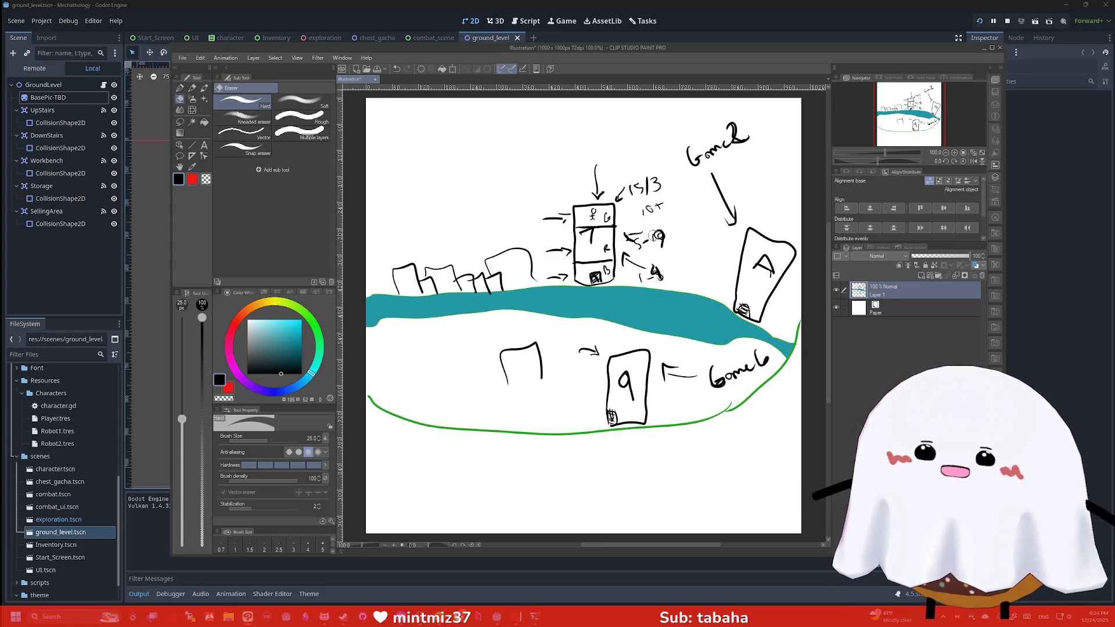
key("bracketleft")
key("bracketleft")
key("bracketleft")
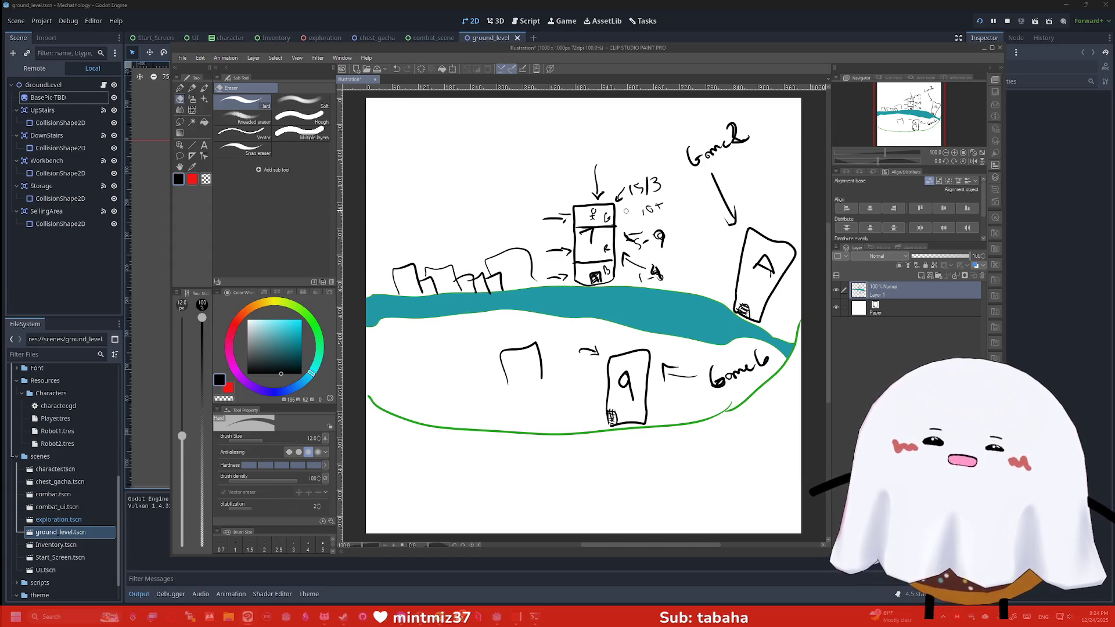
key("p")
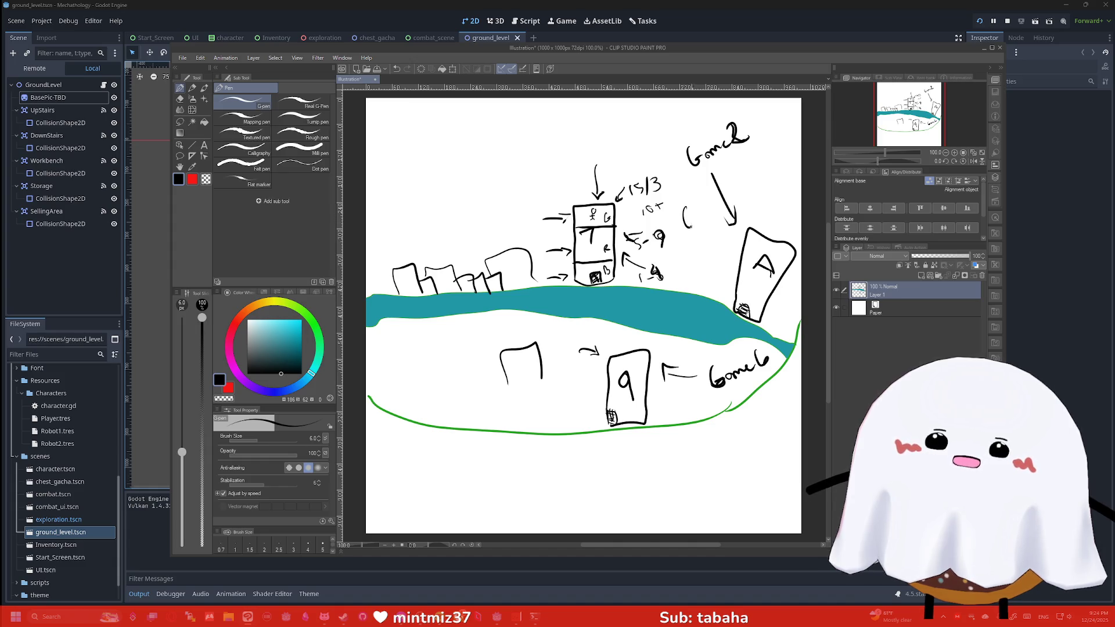
Handwrite the 60/3 note beside the 10T tower note.
left_click_drag(690, 226, 688, 219)
left_click_drag(702, 210, 703, 214)
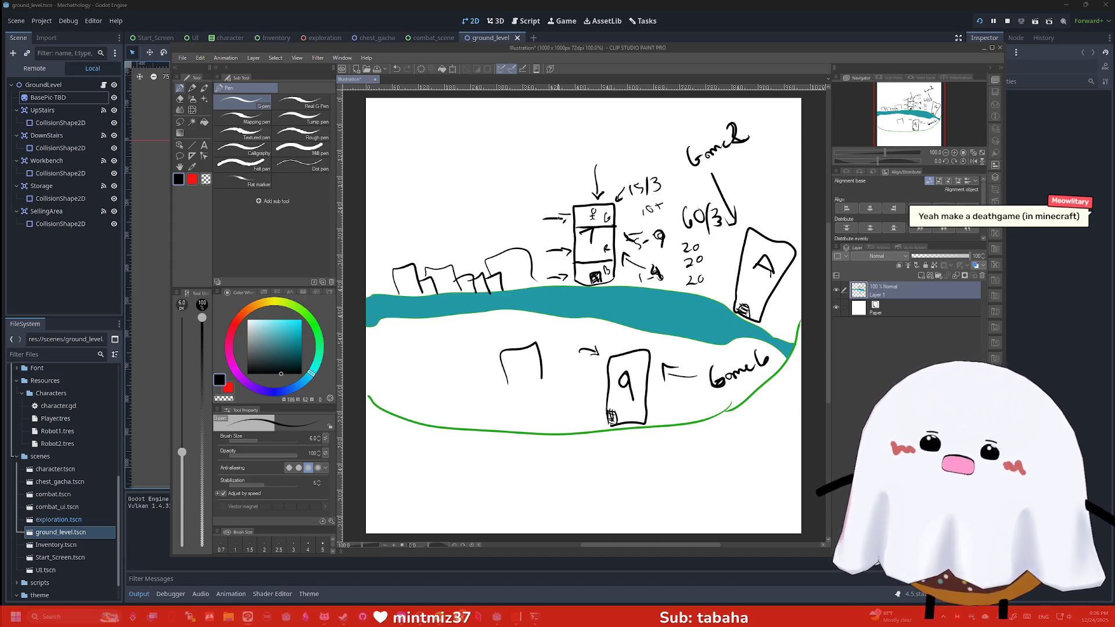
Draw two long arrowed lines to the tower and write 'Story' at the upper left.
left_click(568, 245, "shift")
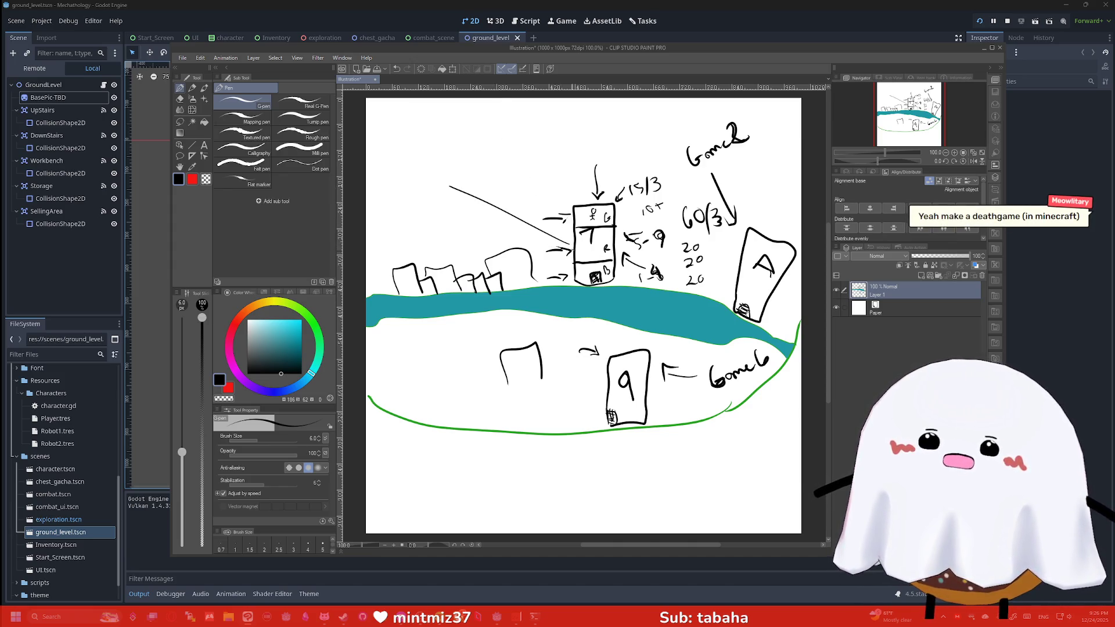
mouse_move(400, 168)
left_mouse_down()
mouse_move(388, 182)
mouse_move(430, 165)
mouse_move(444, 183)
mouse_move(454, 172)
left_mouse_up()
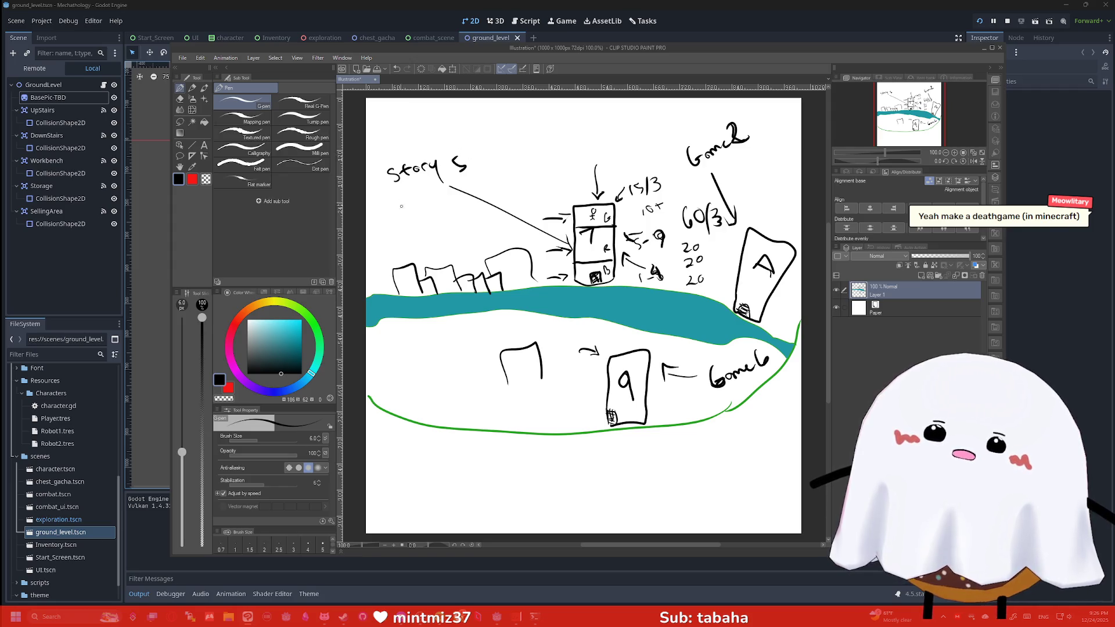
left_click_drag(556, 264, 433, 210)
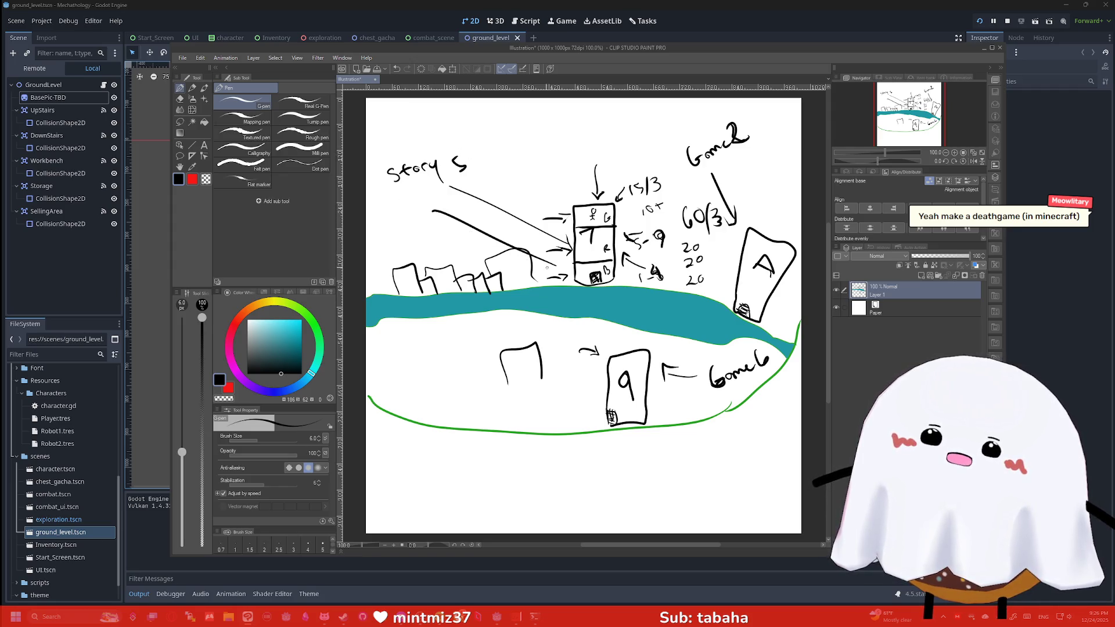
left_click_drag(558, 267, 549, 256)
Write '10 Stars' below Story, then close the Chrome character-art window.
left_click_drag(392, 205, 393, 218)
mouse_move(403, 207)
left_mouse_down()
mouse_move(396, 233)
mouse_move(406, 230)
left_mouse_up()
mouse_move(410, 221)
left_mouse_down()
mouse_move(411, 231)
mouse_move(421, 224)
left_mouse_up()
left_click_drag(420, 225, 433, 221)
left_click_drag(438, 219, 434, 227)
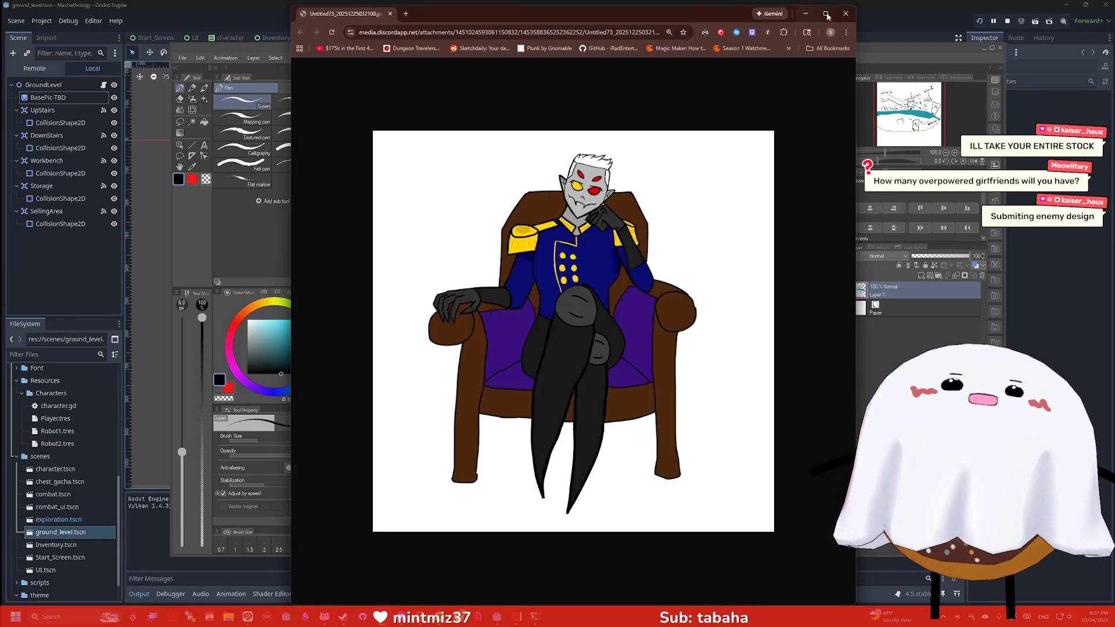
key("ctrl+w")
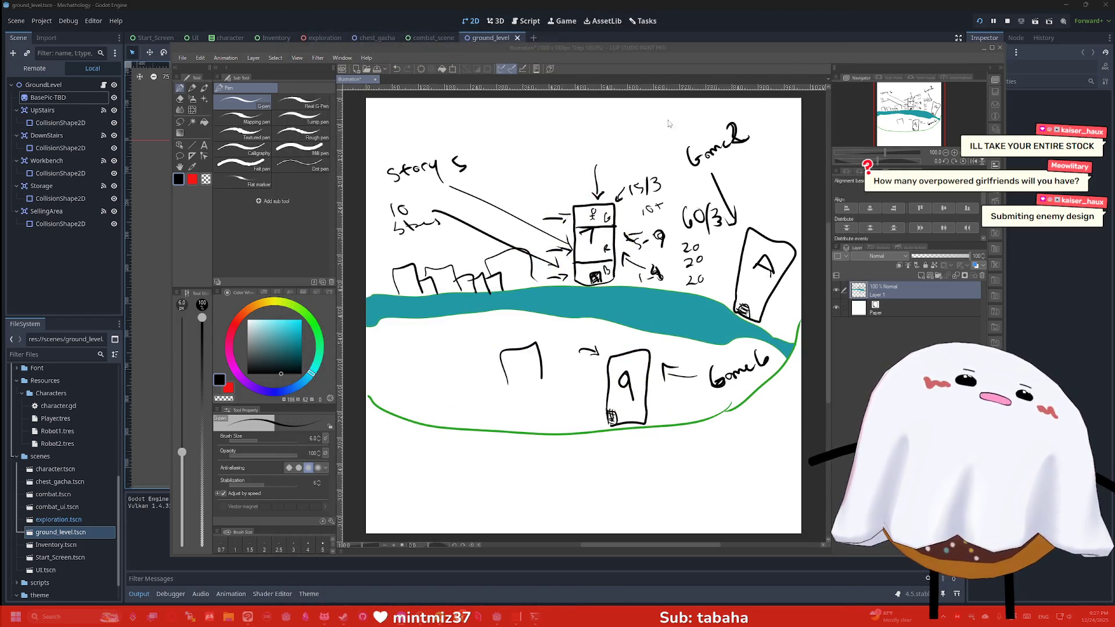
left_click(581, 107)
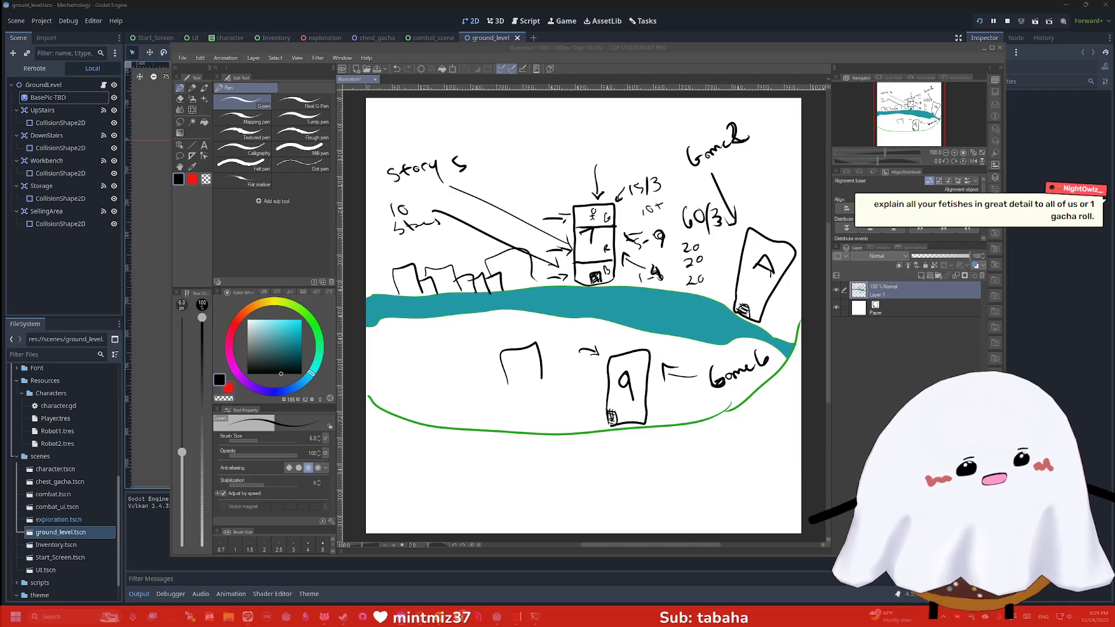
key("ctrl+n")
Paste the character image into remove.bg to strip its background.
type("remove.bg")
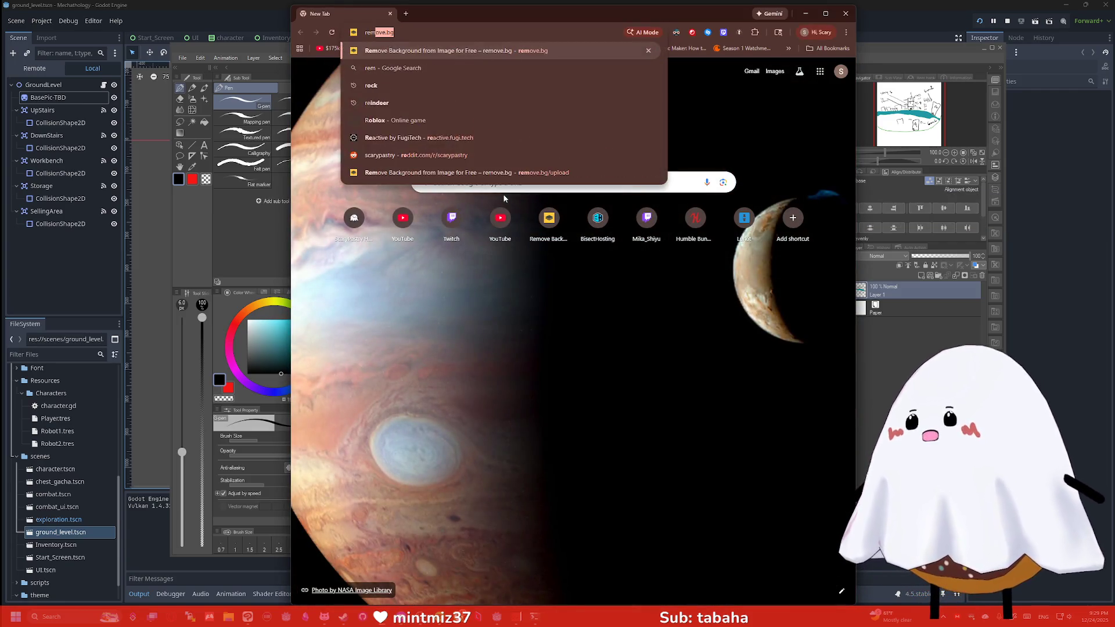
key("Return")
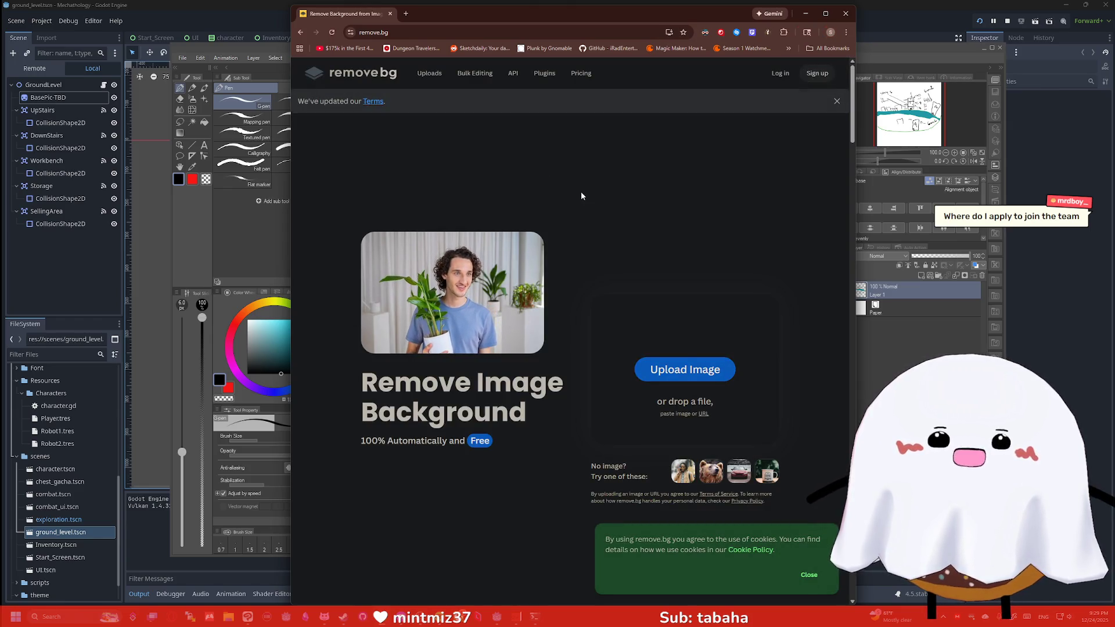
key("ctrl+v")
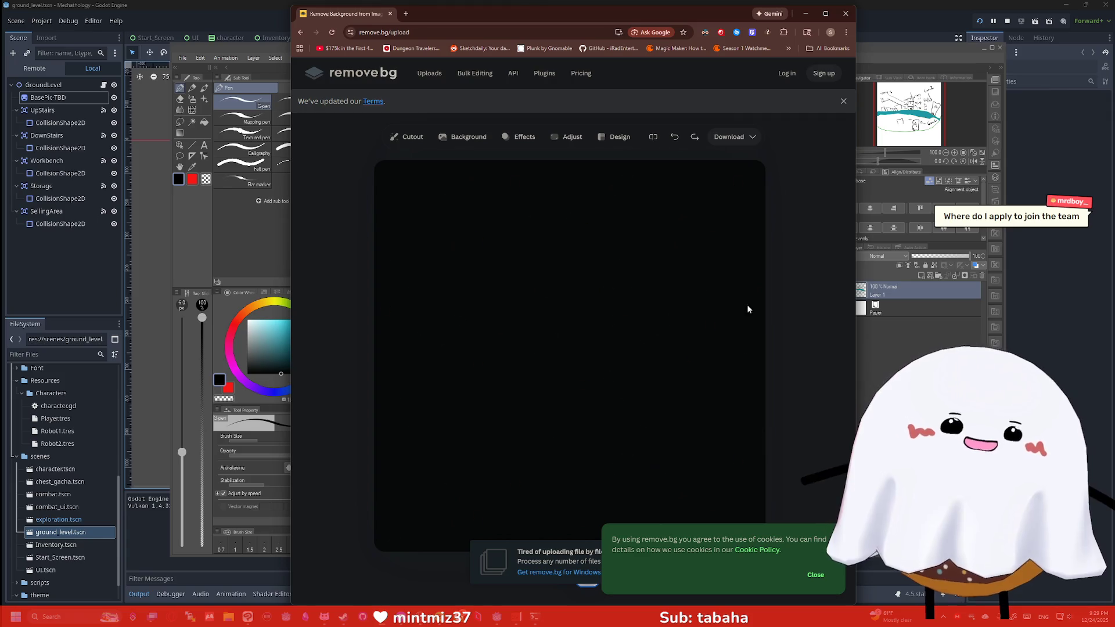
left_click(815, 575)
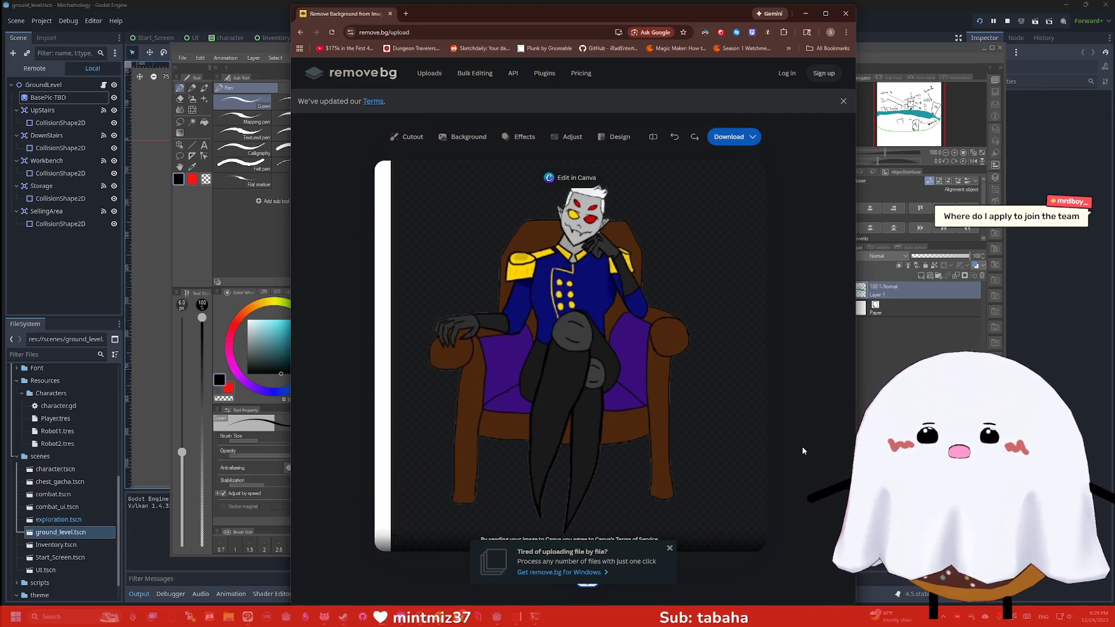
Save the cutout as a PNG named King Drider in the Costumes folder.
right_click(538, 325)
left_click(561, 331)
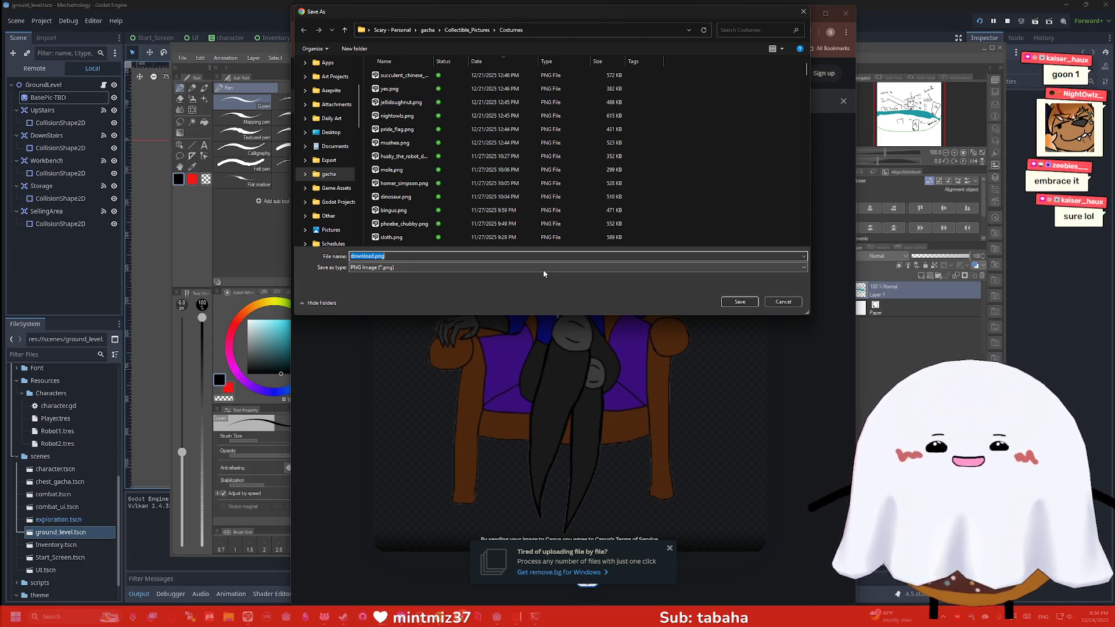
type("King Dr")
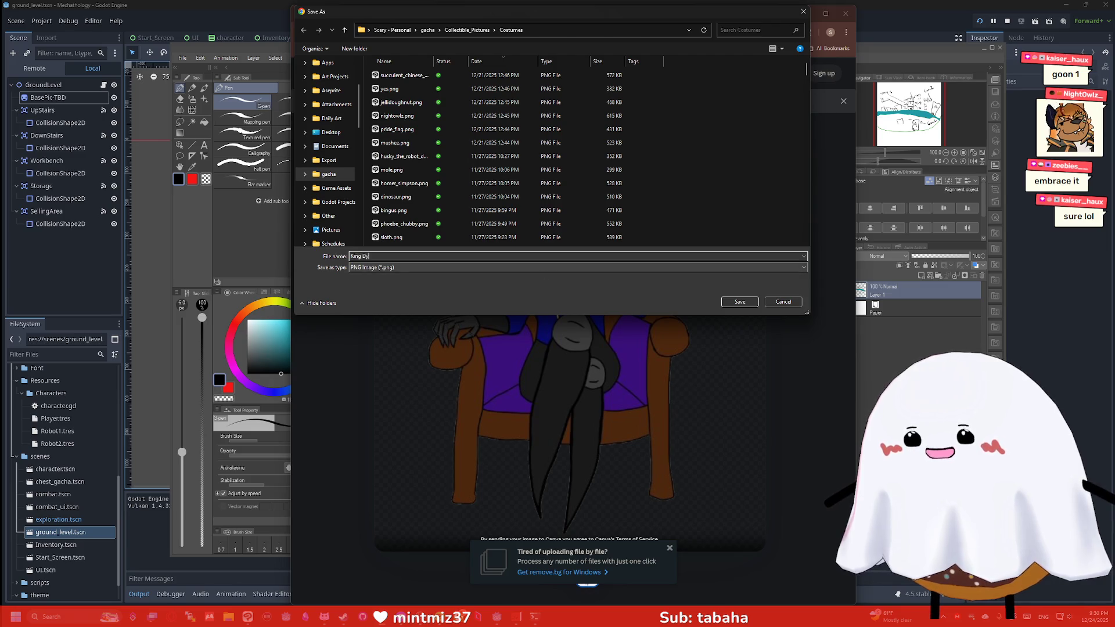
type("ider")
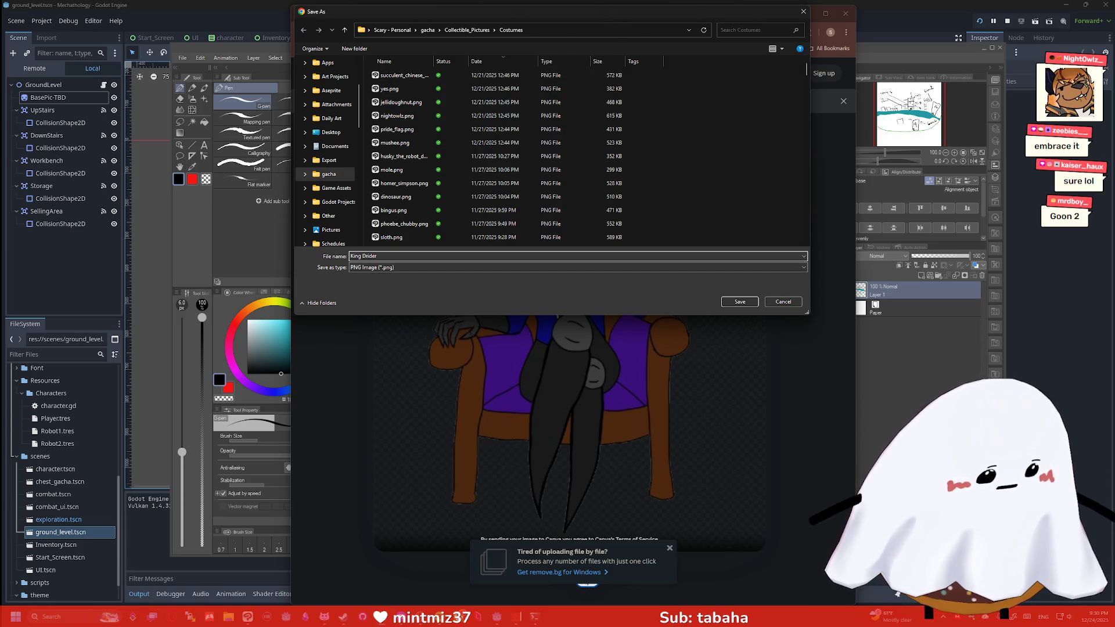
left_click(739, 302)
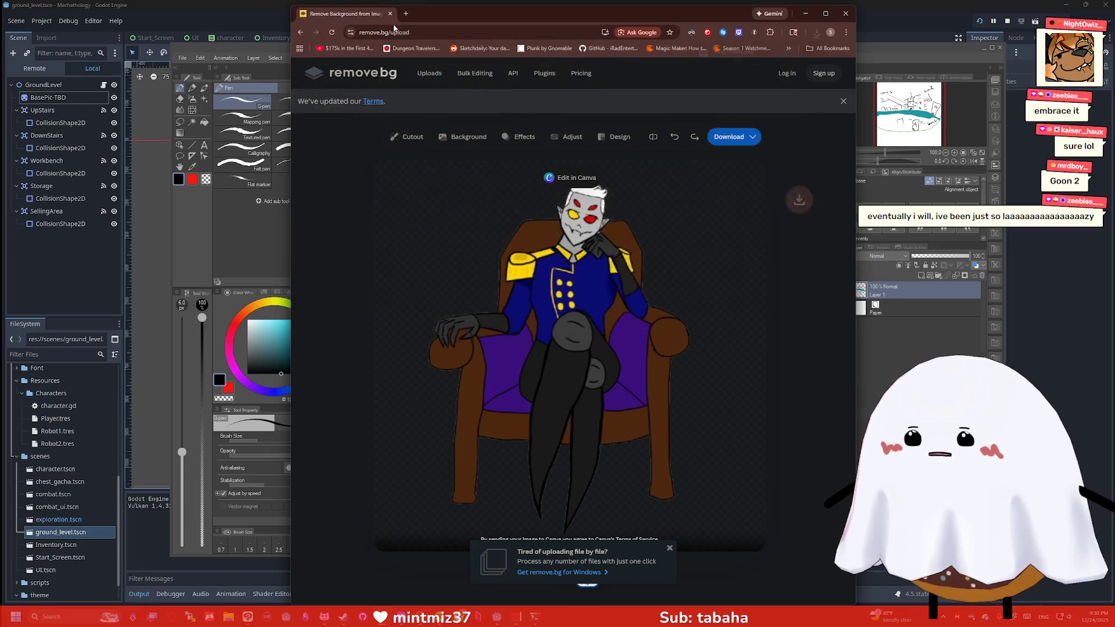
Search Google for 'drider', close the results tab and send Chrome to the back.
key("ctrl+t")
type("drider")
key("Return")
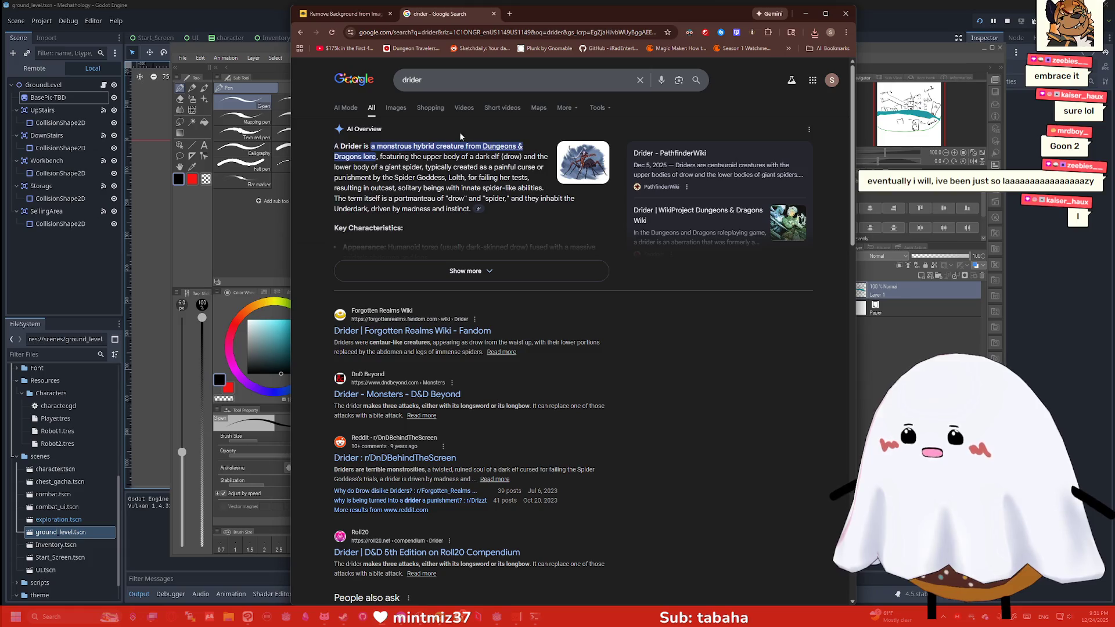
left_click(493, 14)
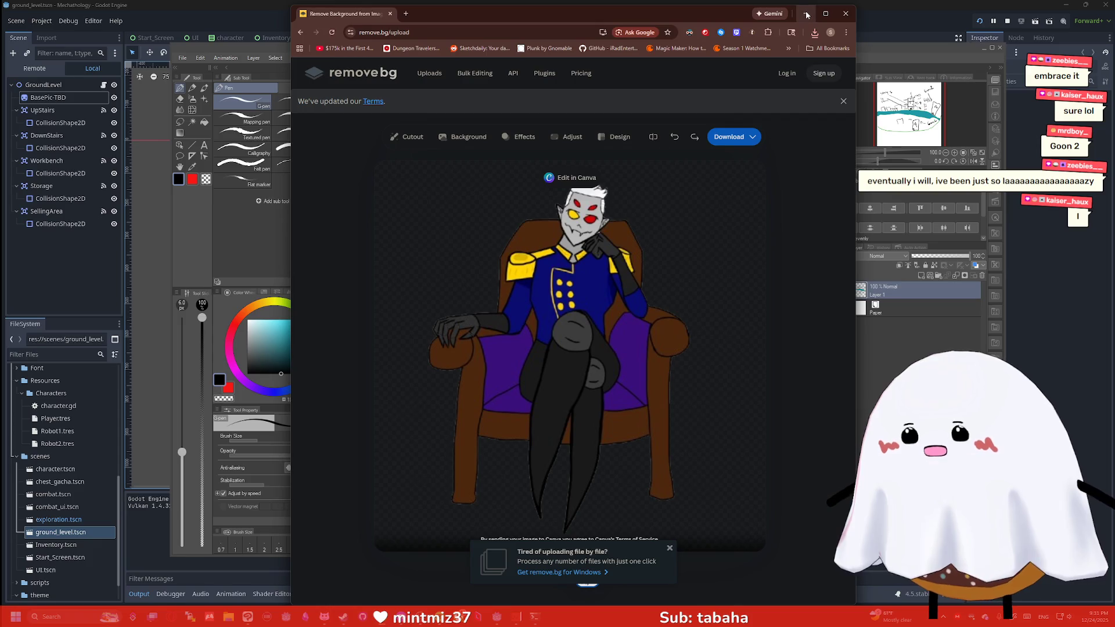
left_click(289, 231)
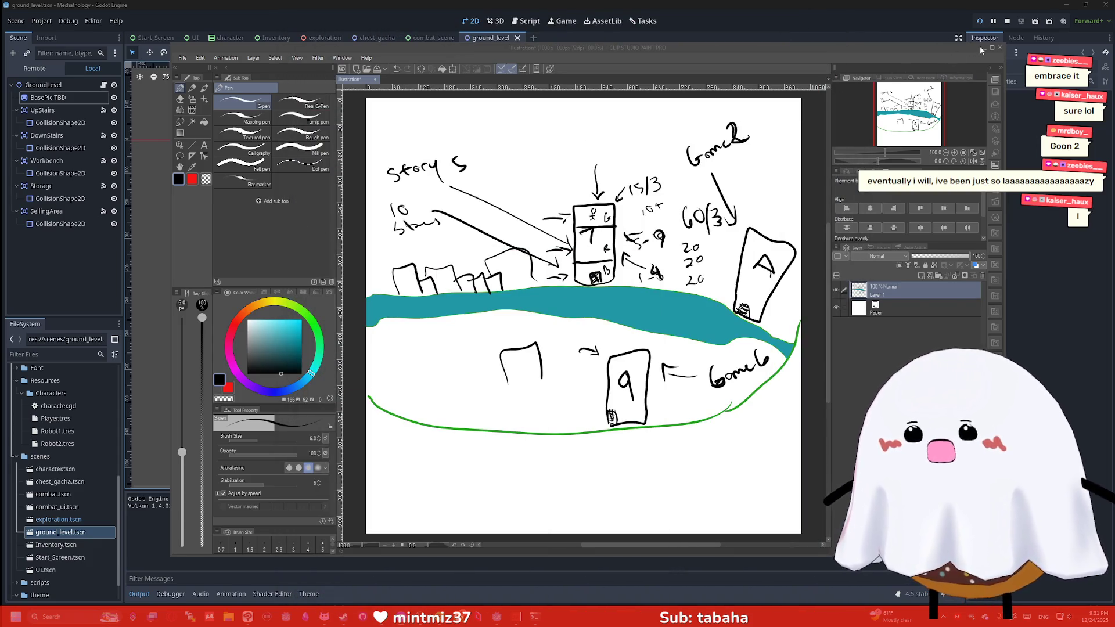
Bring Godot's combat_scene forward, select Nice Kitty Pastry.png in res://Art/enemies, and launch File Explorer.
left_click(164, 121)
left_click(434, 38)
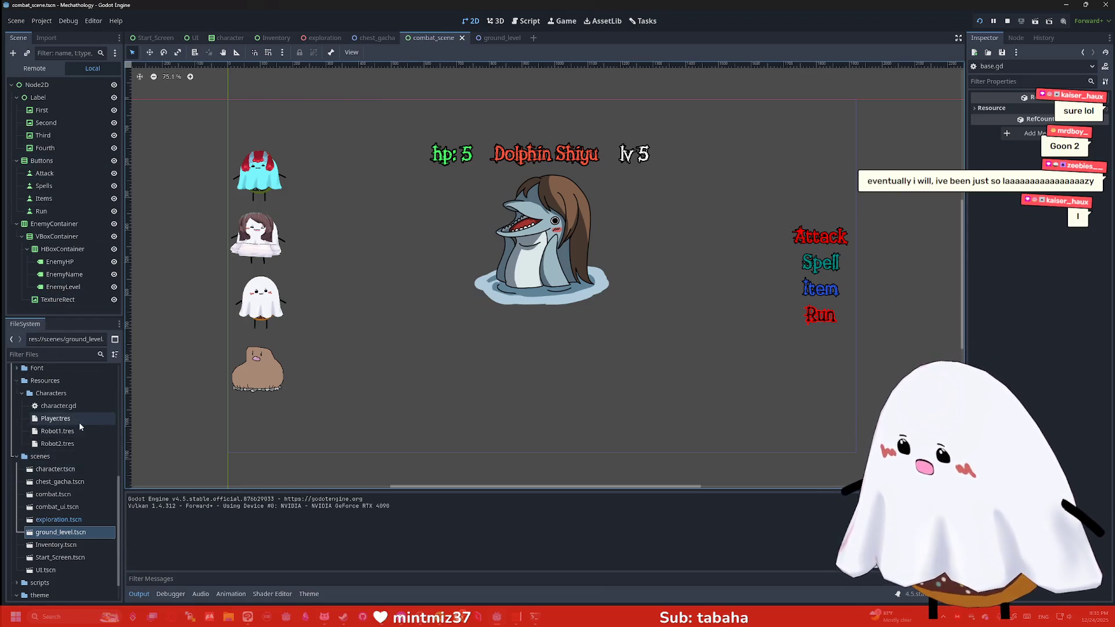
scroll(79, 423, "up", 10)
left_click(67, 523)
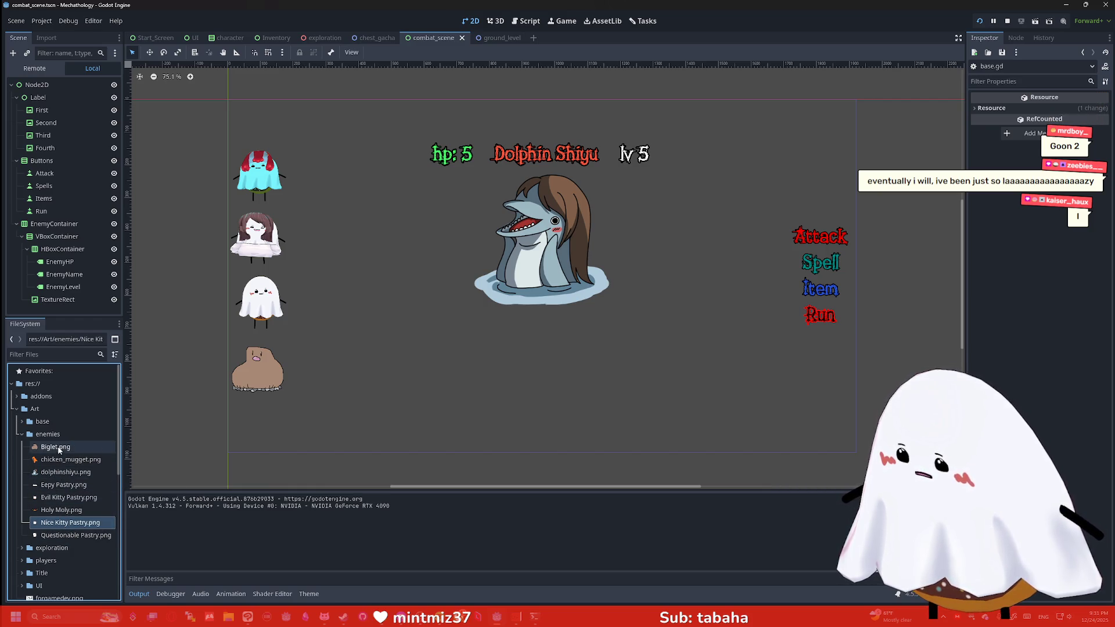
left_click(228, 617)
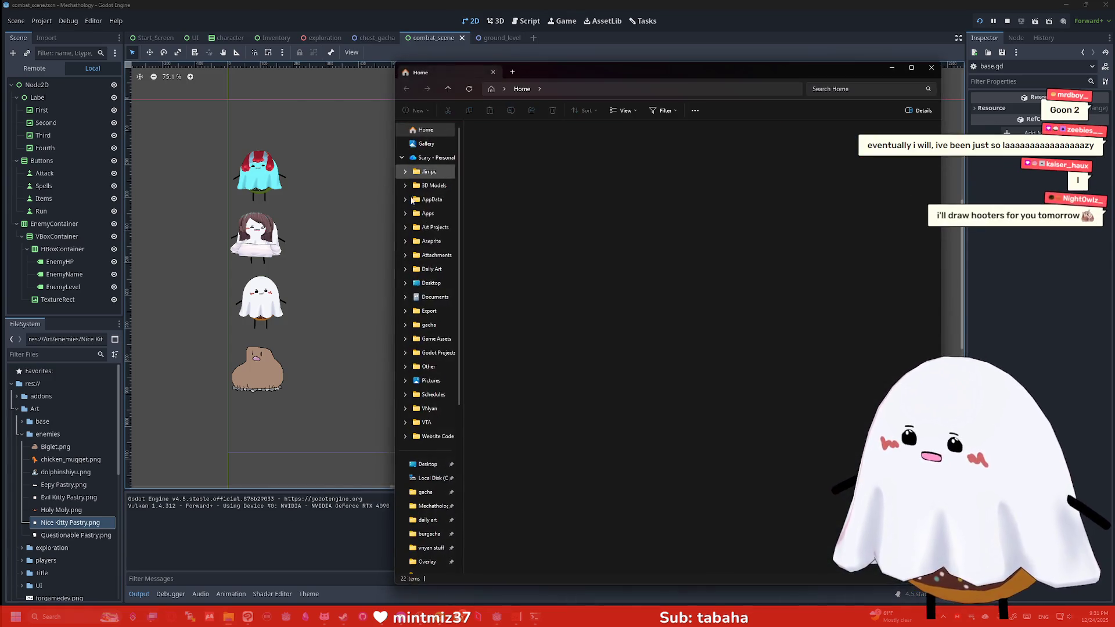
Browse File Explorer to Mechathology > Art > enemies, then close the window.
left_click(429, 504)
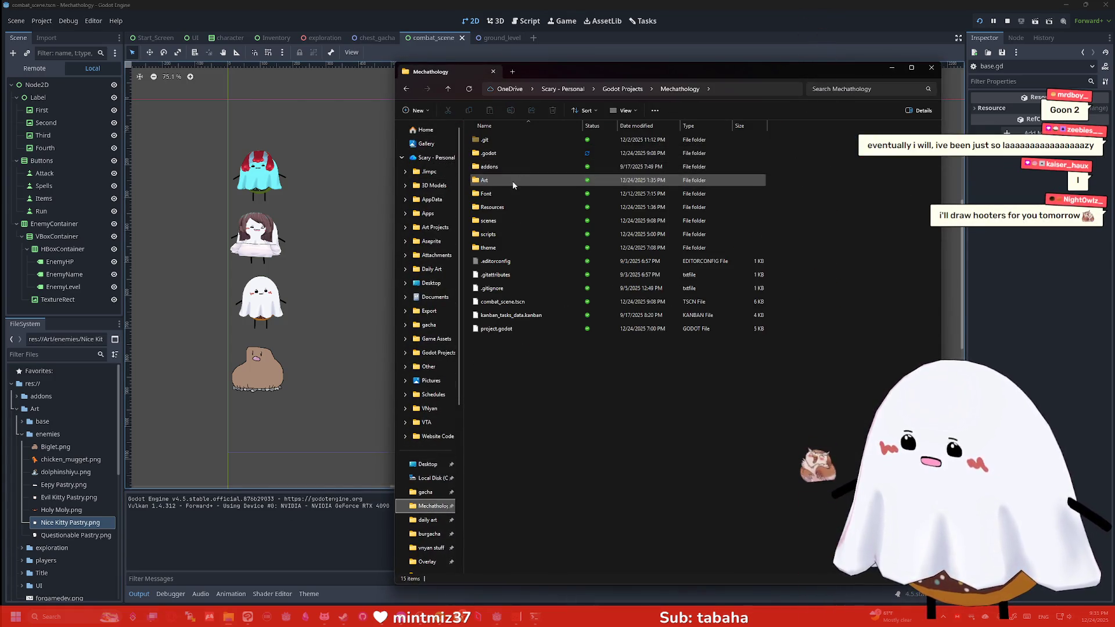
left_click(497, 154)
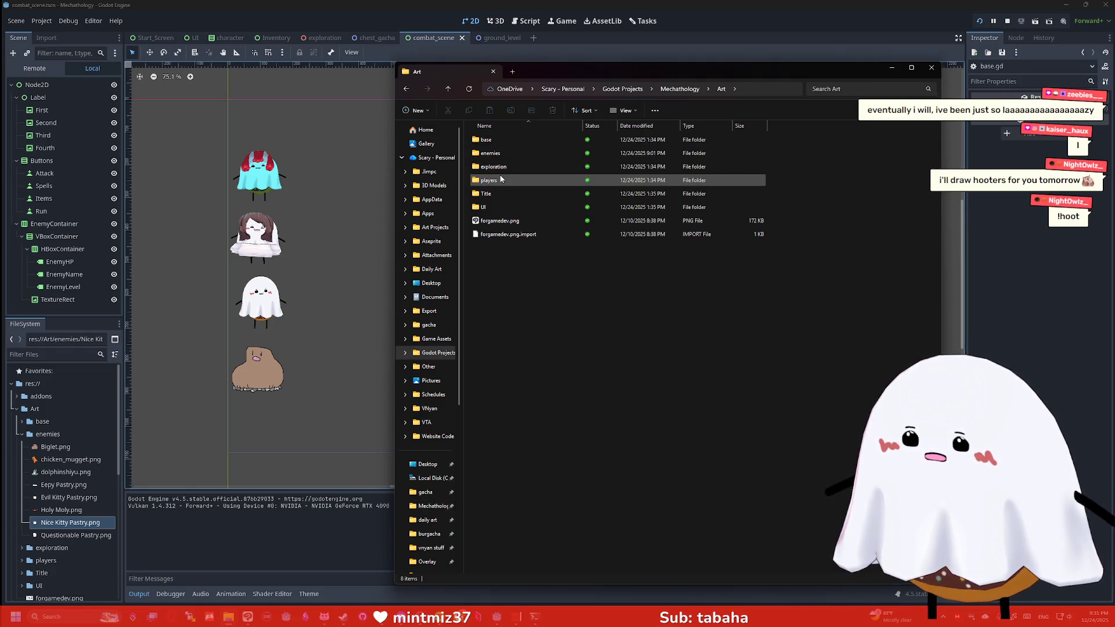
double_click(500, 178)
double_click(498, 154)
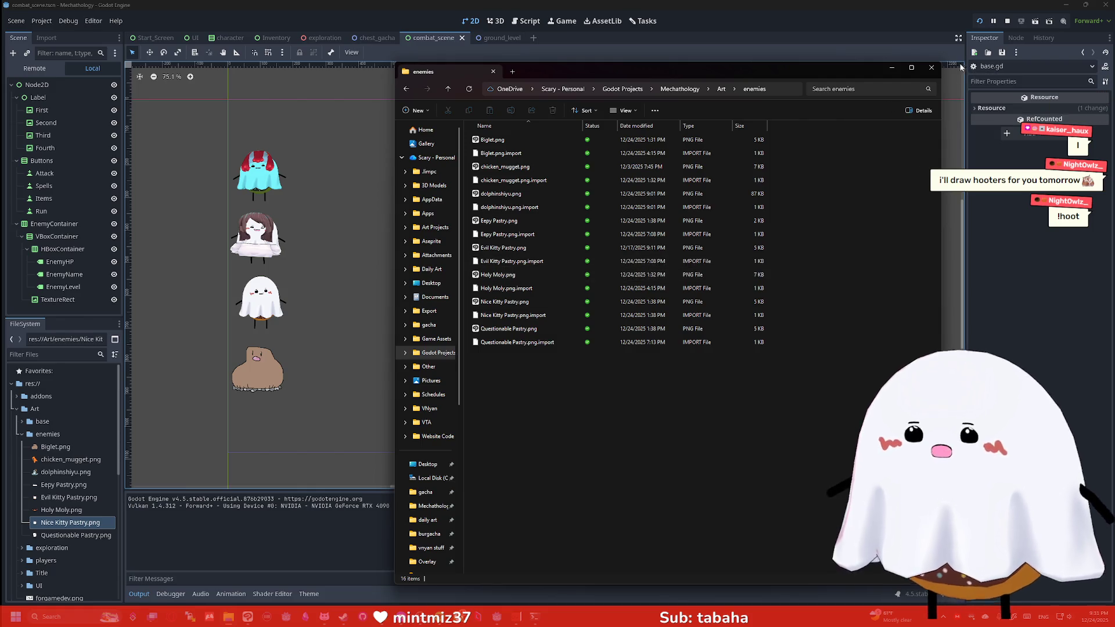
left_click(931, 67)
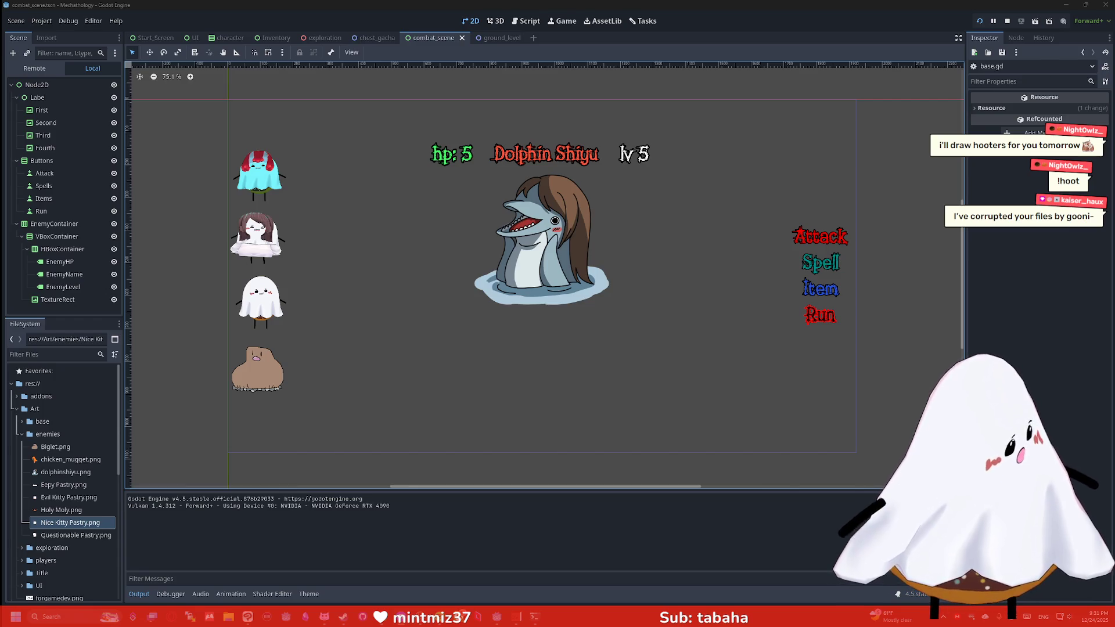
Save the image into the enemies folder under the file name 'King D'.
mouse_move(546, 92)
left_mouse_down()
mouse_move(446, 83)
mouse_move(470, 81)
left_mouse_up()
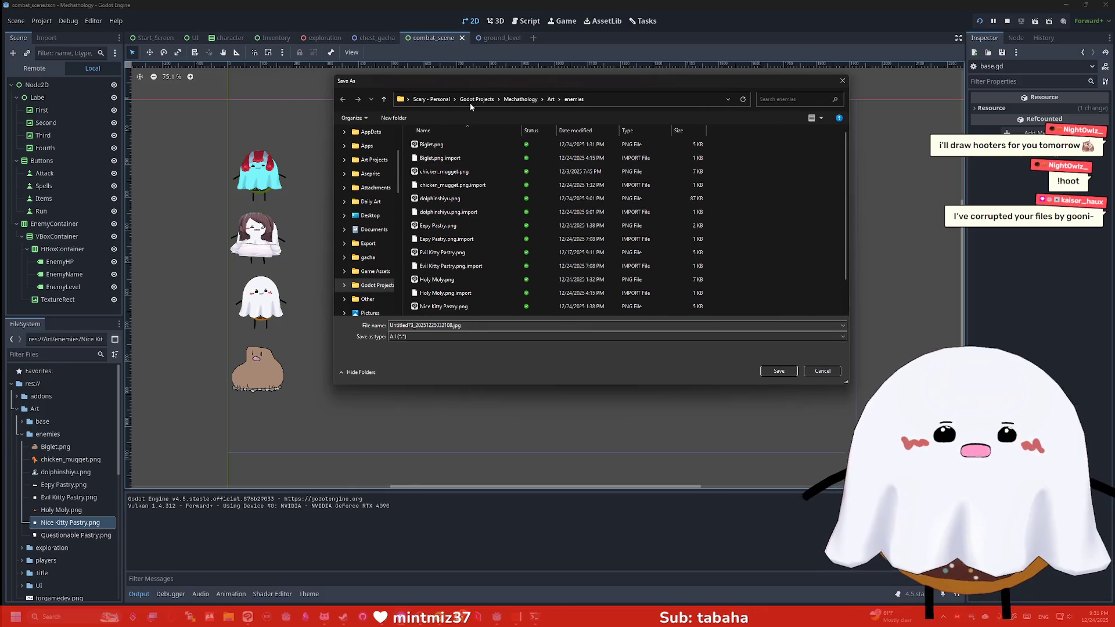
double_click(482, 329)
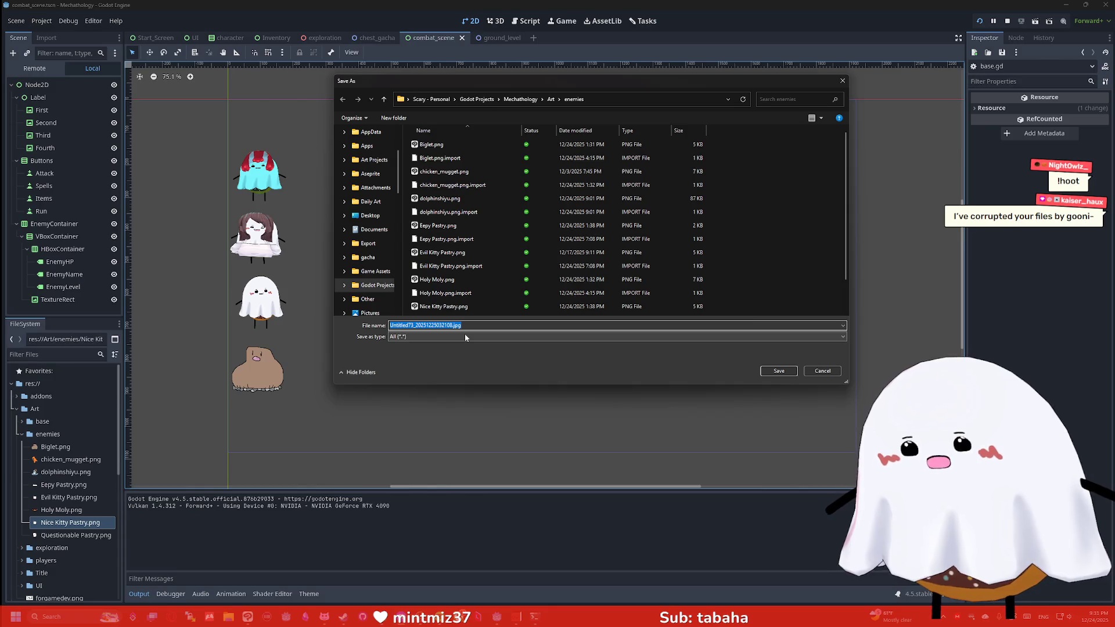
type("King ")
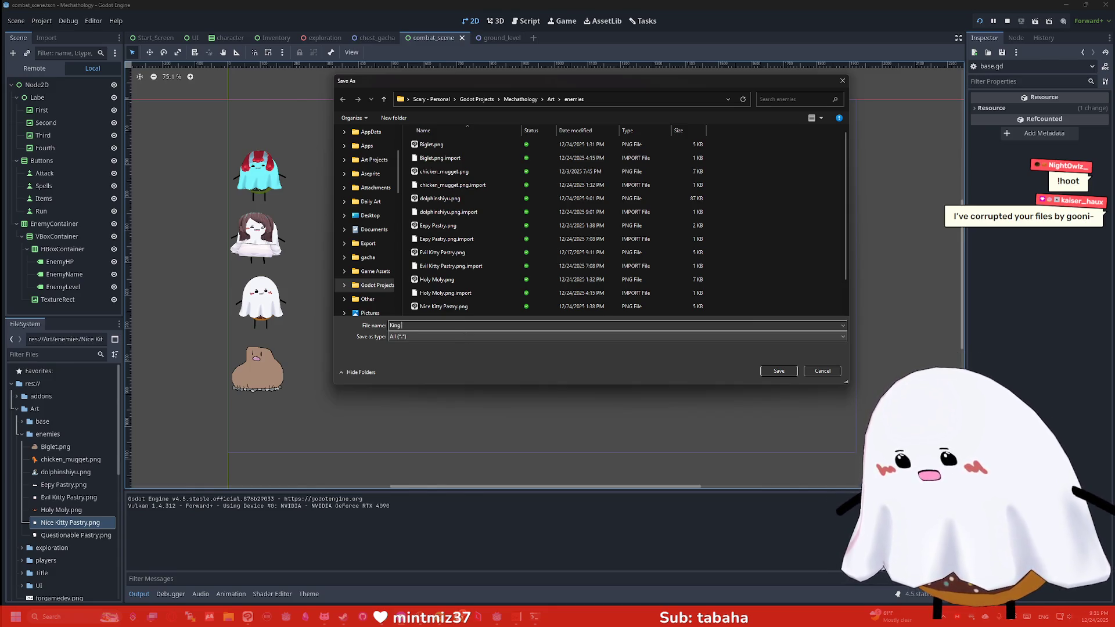
type("Dride")
key("Return")
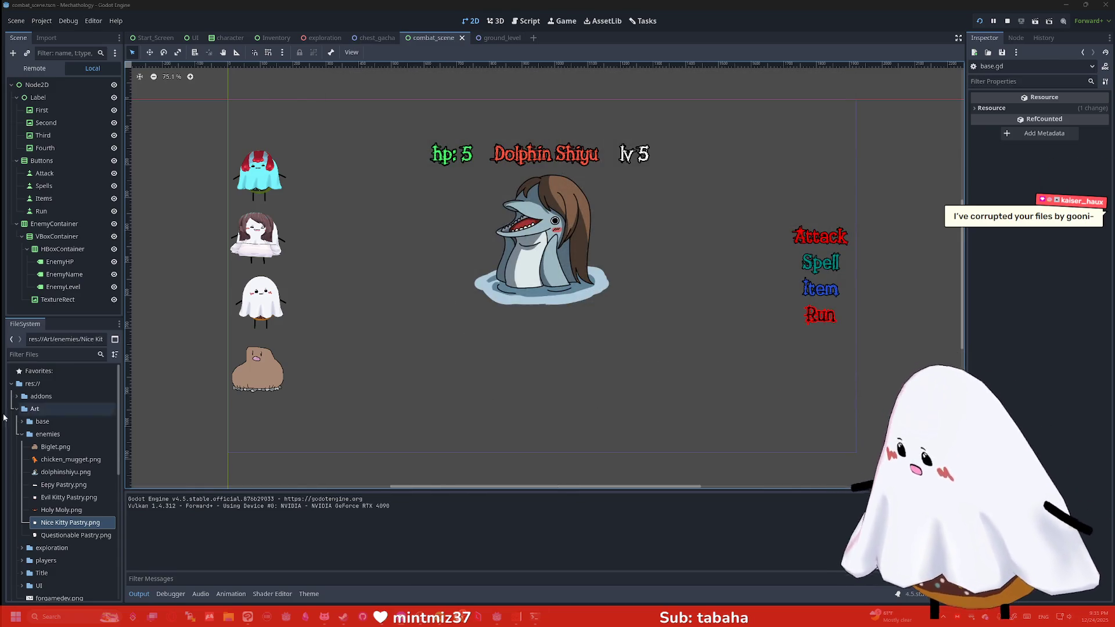
Open the enemies folder in the file manager to check King Drider.jpg, then close it.
right_click(51, 434)
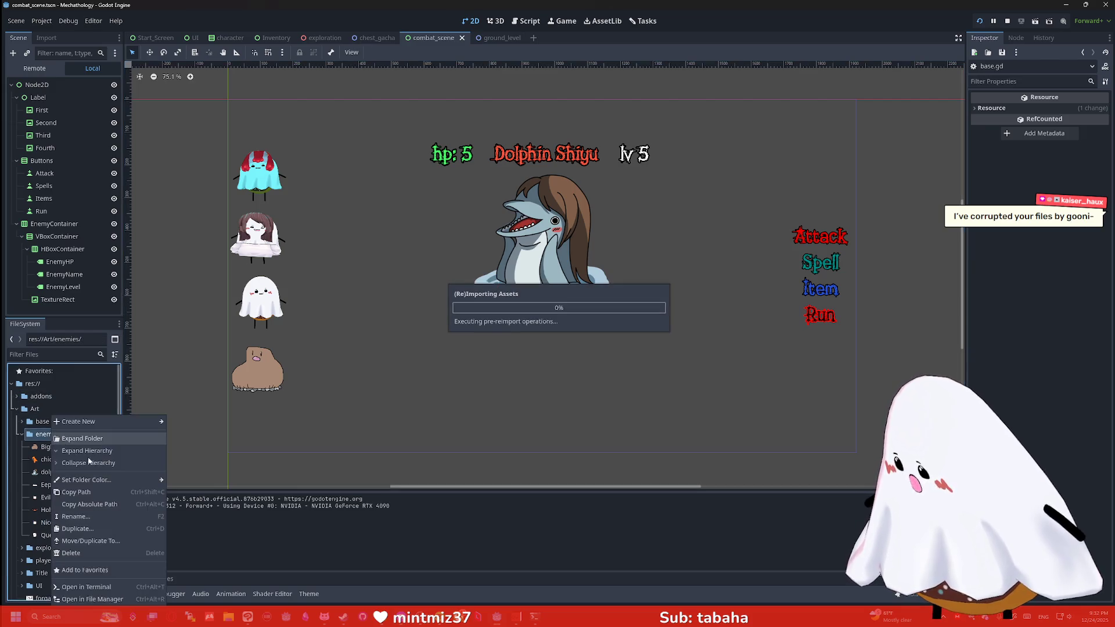
left_click(124, 595)
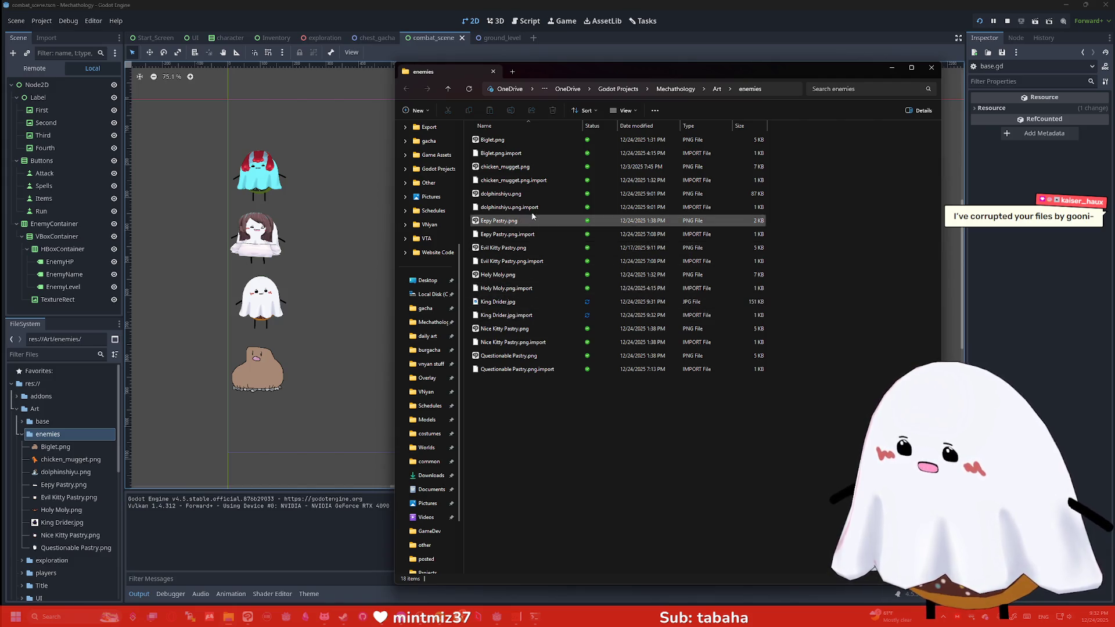
left_click(931, 68)
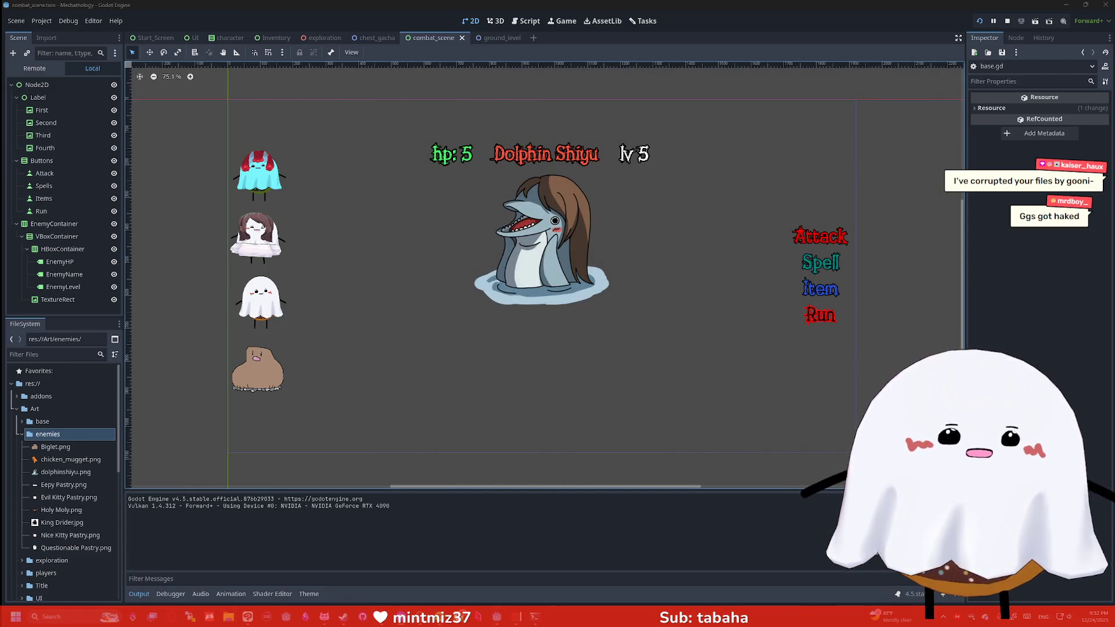
Select EnemyContainer and King Drider.jpg, cancel the drag, and bring up remove.bg's cutout save options.
left_click(512, 257)
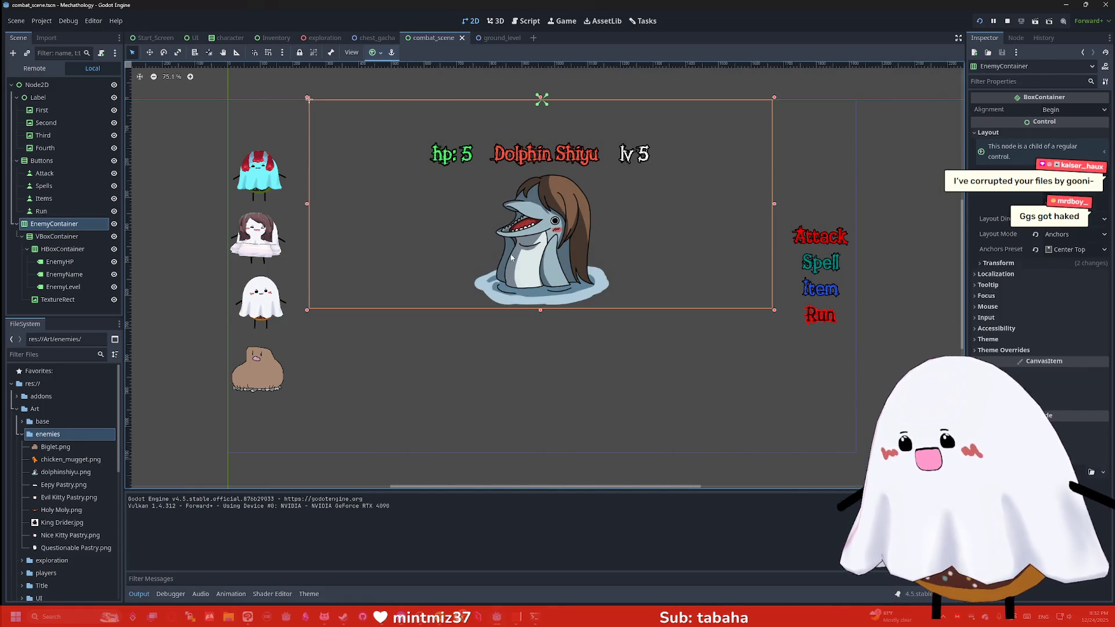
left_click(64, 524)
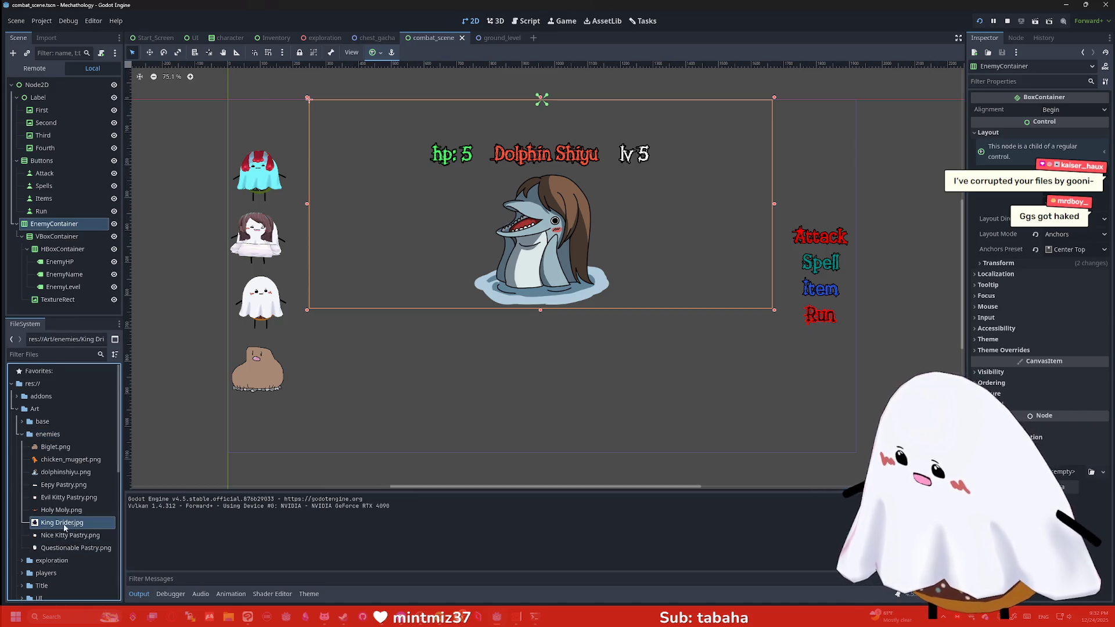
mouse_move(64, 528)
left_mouse_down()
mouse_move(81, 325)
mouse_move(69, 253)
left_mouse_up()
left_click_drag(86, 515, 87, 517)
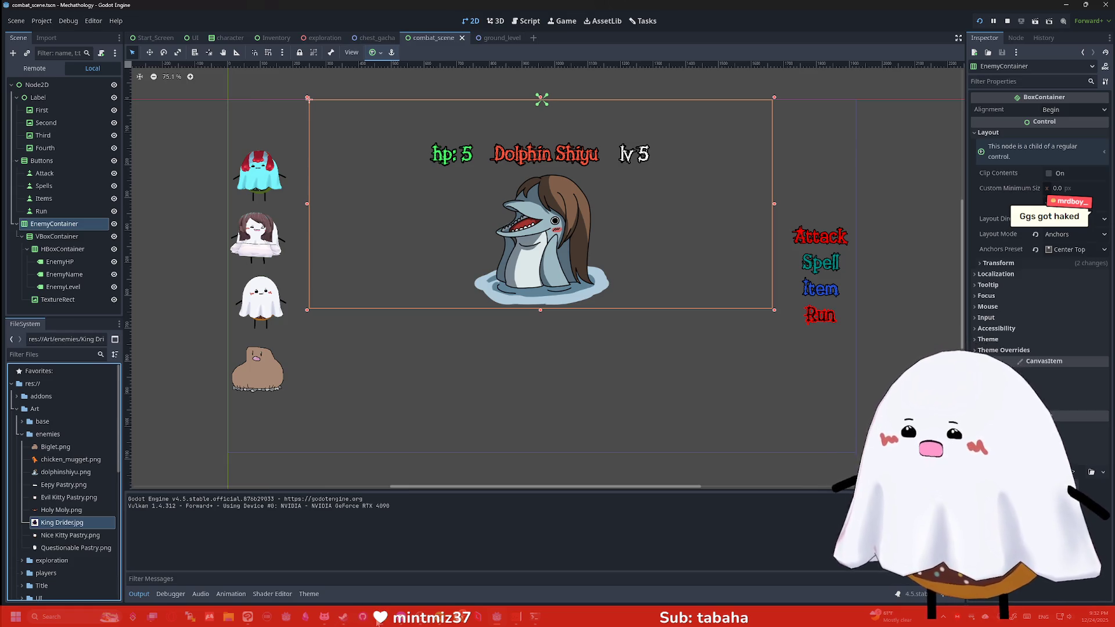
left_click(342, 621)
right_click(583, 254)
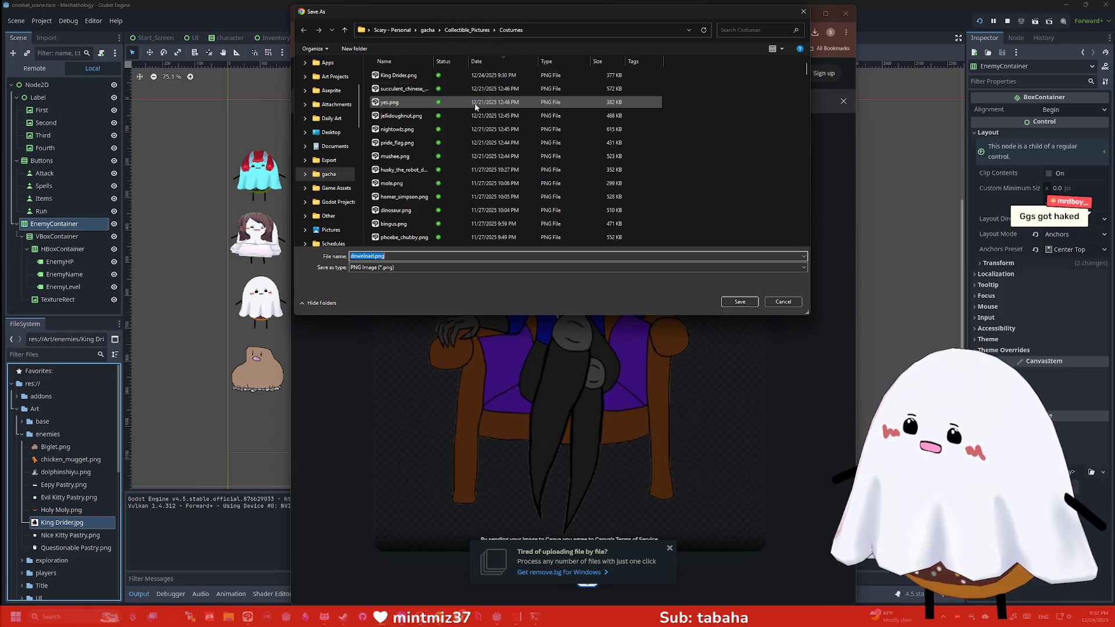
Save the cutout over King Drider.jpg in Mechathology's Art/enemies folder, using the All Files type.
mouse_move(393, 75)
left_mouse_down()
mouse_move(346, 124)
mouse_move(348, 174)
mouse_move(393, 76)
mouse_move(338, 156)
left_mouse_up()
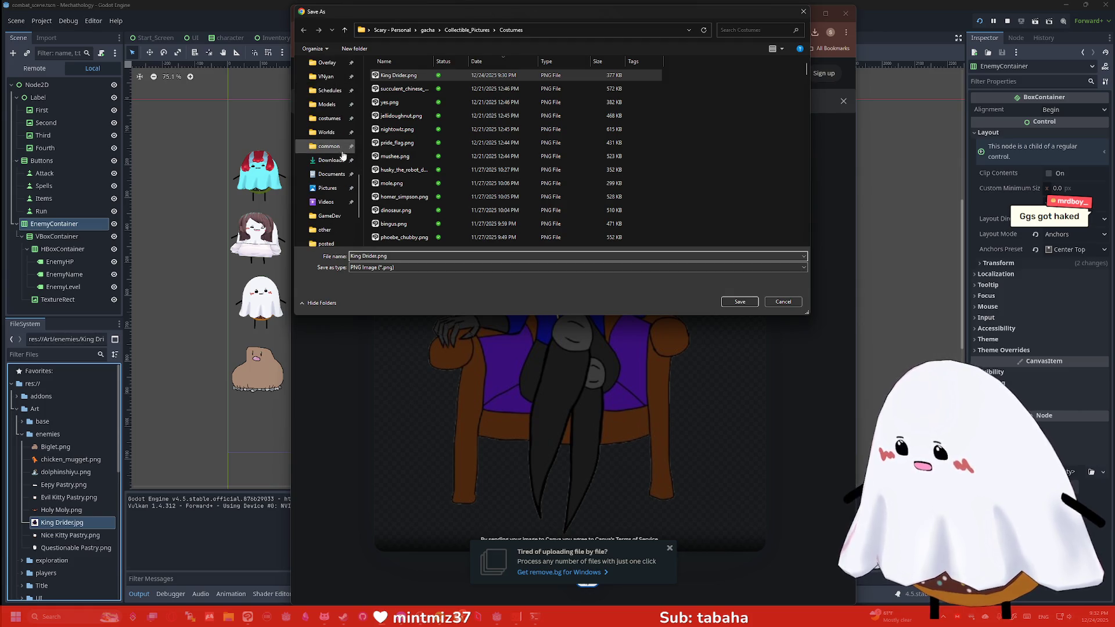
scroll(339, 157, "down", 5)
scroll(337, 156, "up", 10)
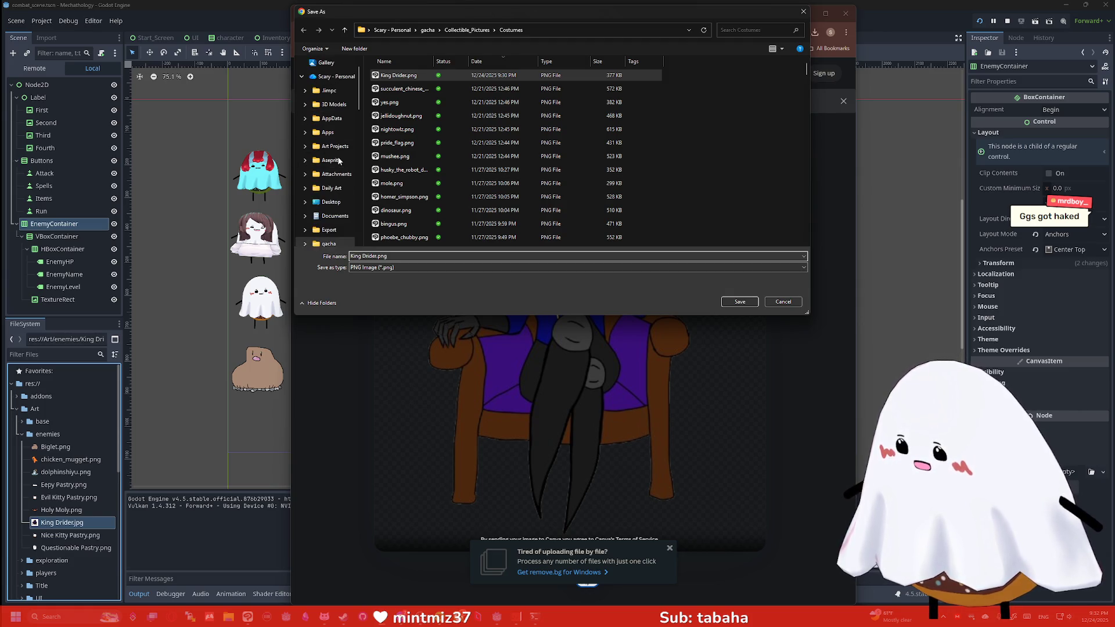
scroll(338, 157, "down", 6)
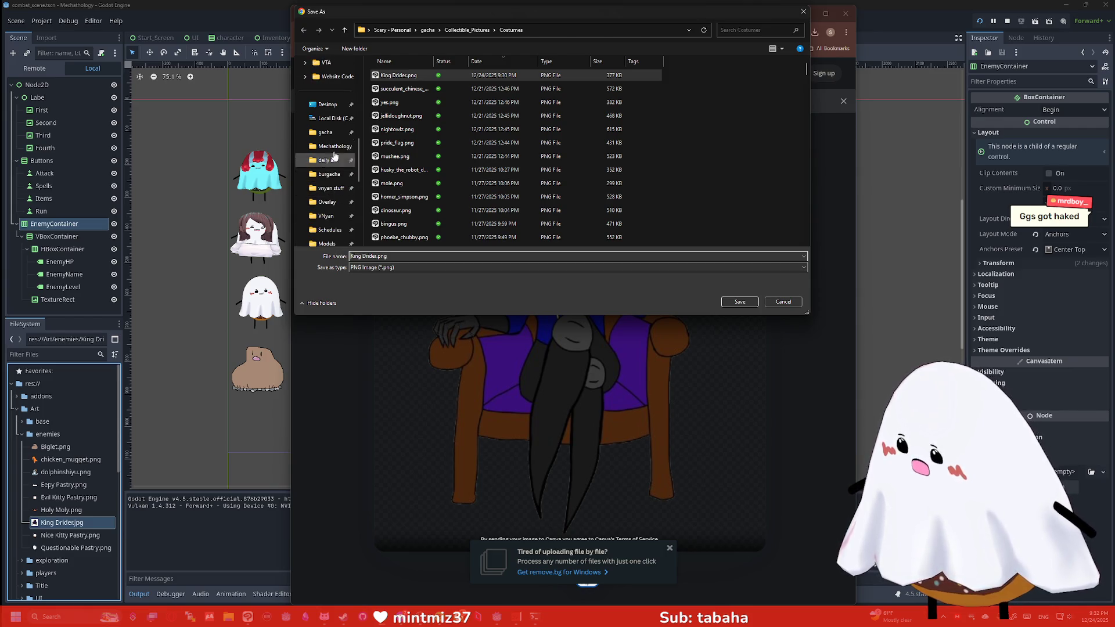
left_click(331, 146)
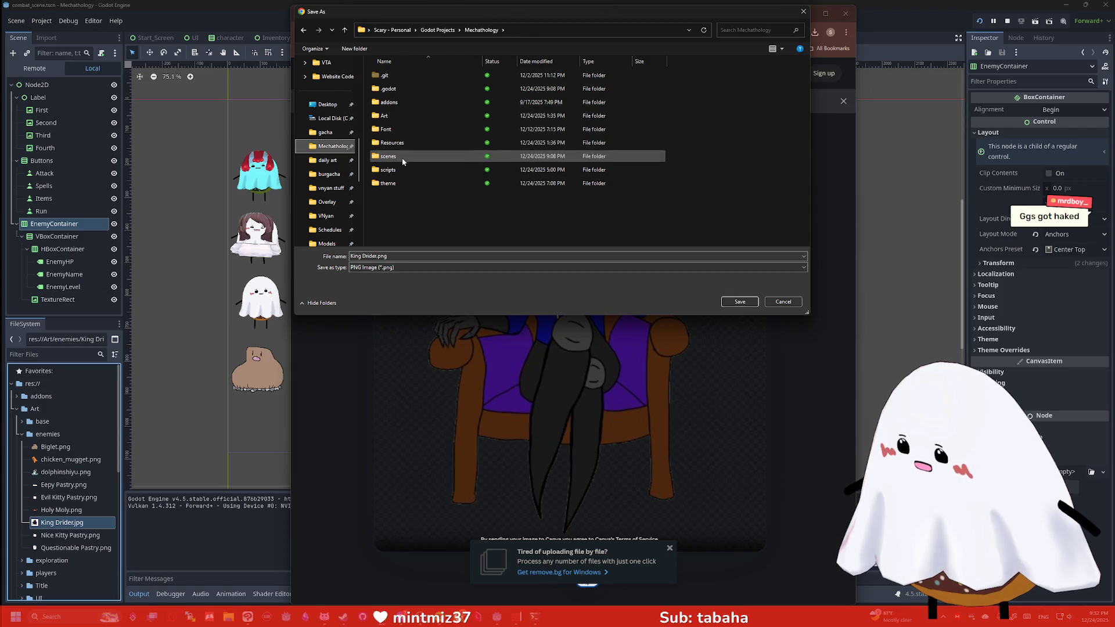
double_click(395, 114)
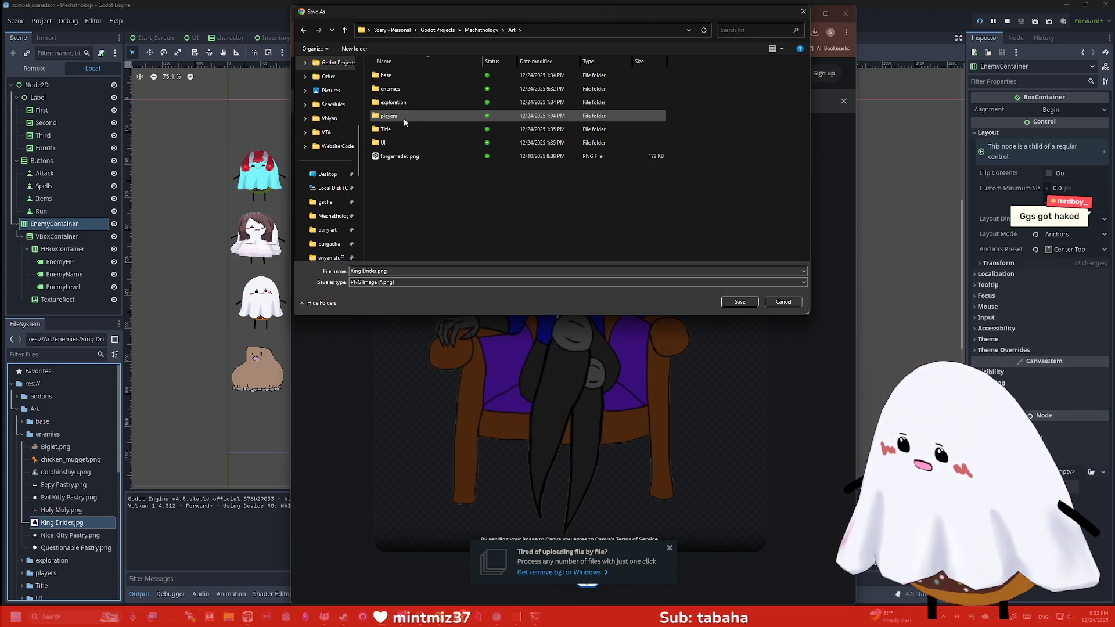
double_click(391, 89)
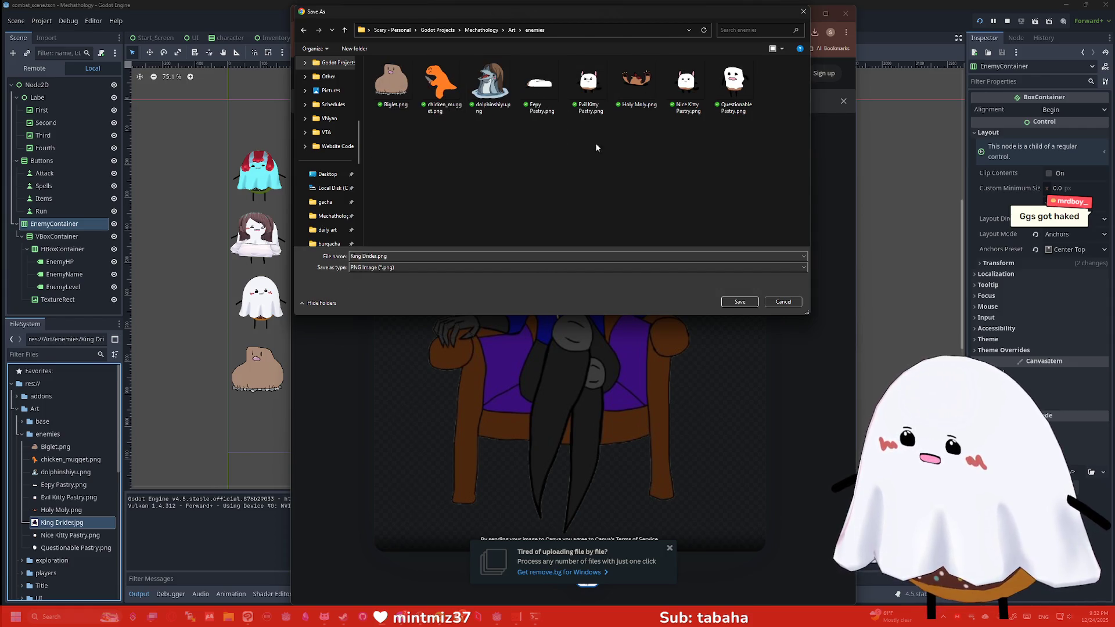
left_click(403, 267)
left_click(376, 284)
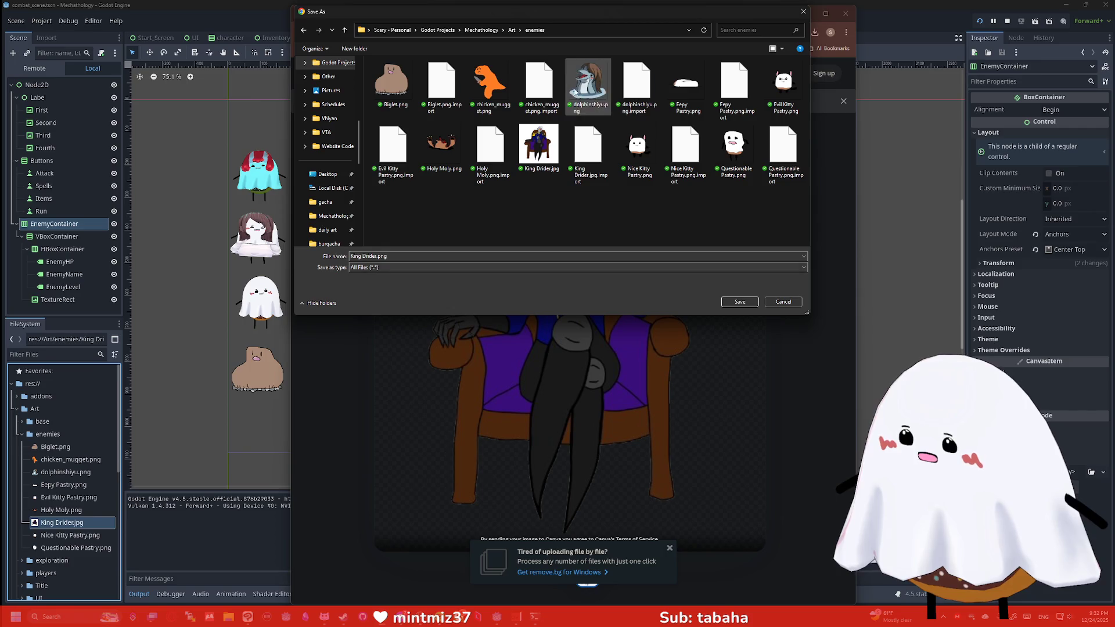
left_click(539, 145)
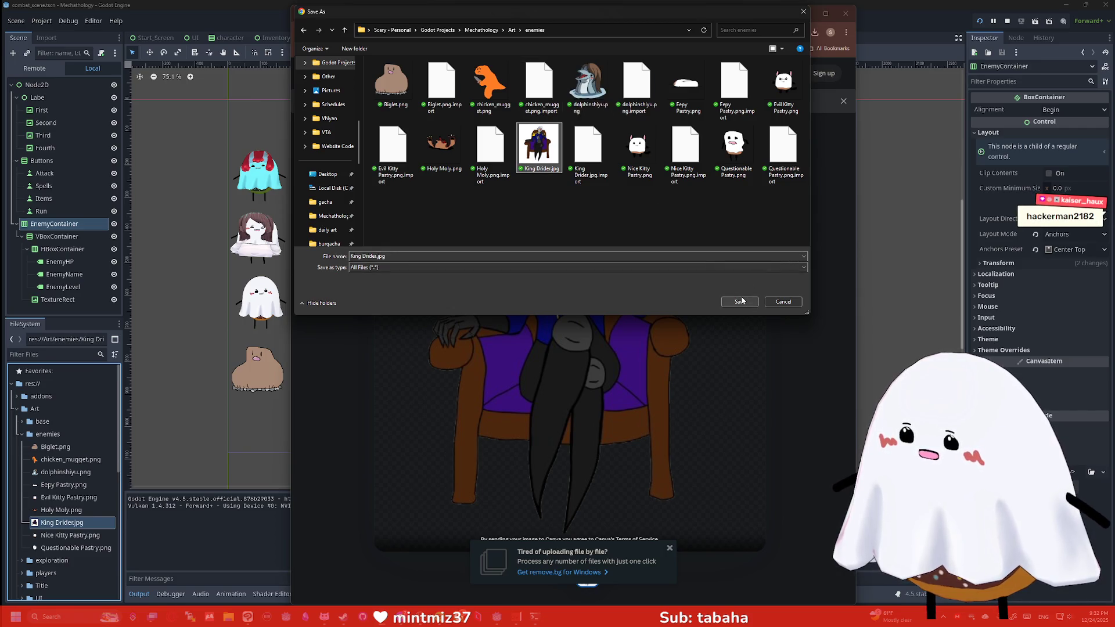
left_click(428, 256)
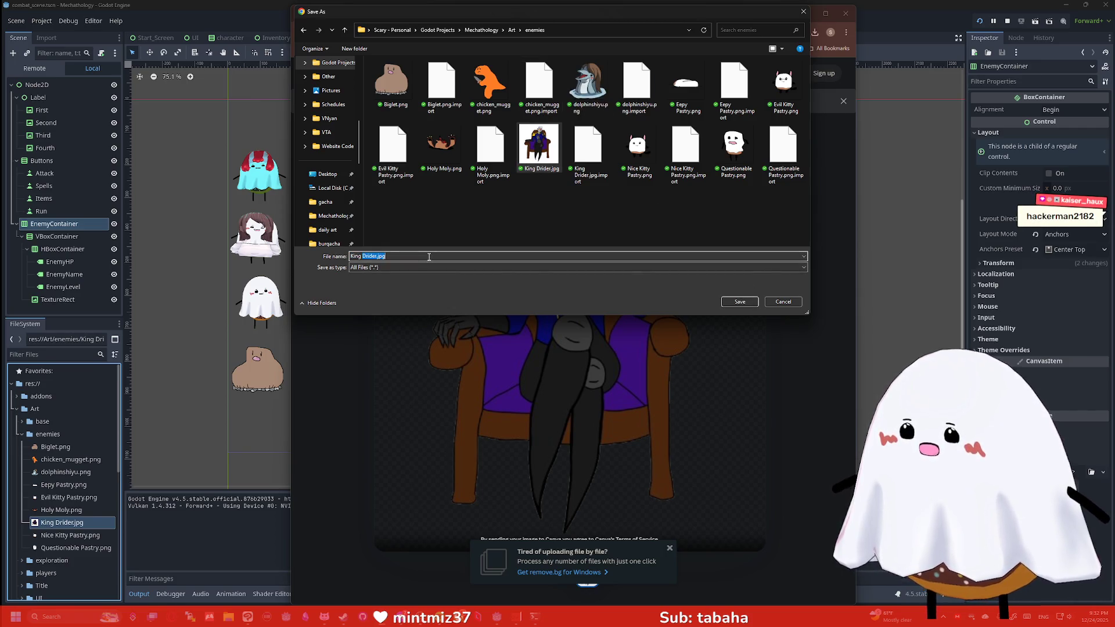
left_click(738, 302)
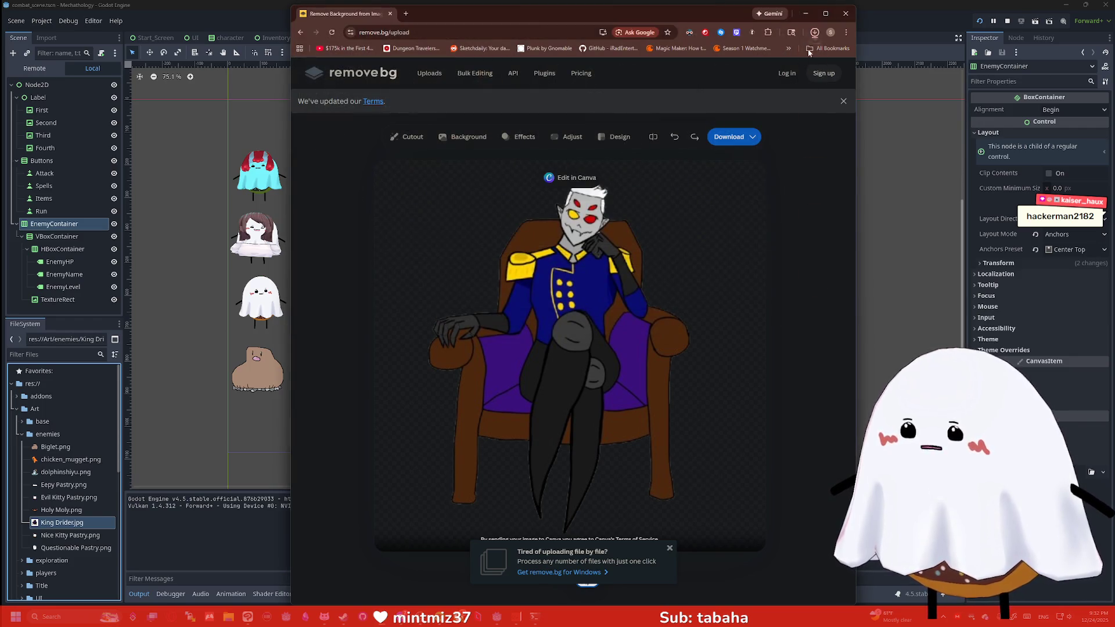
Delete the old King Drider.jpg from Godot's enemies folder and return to the remove.bg page.
left_click(814, 15)
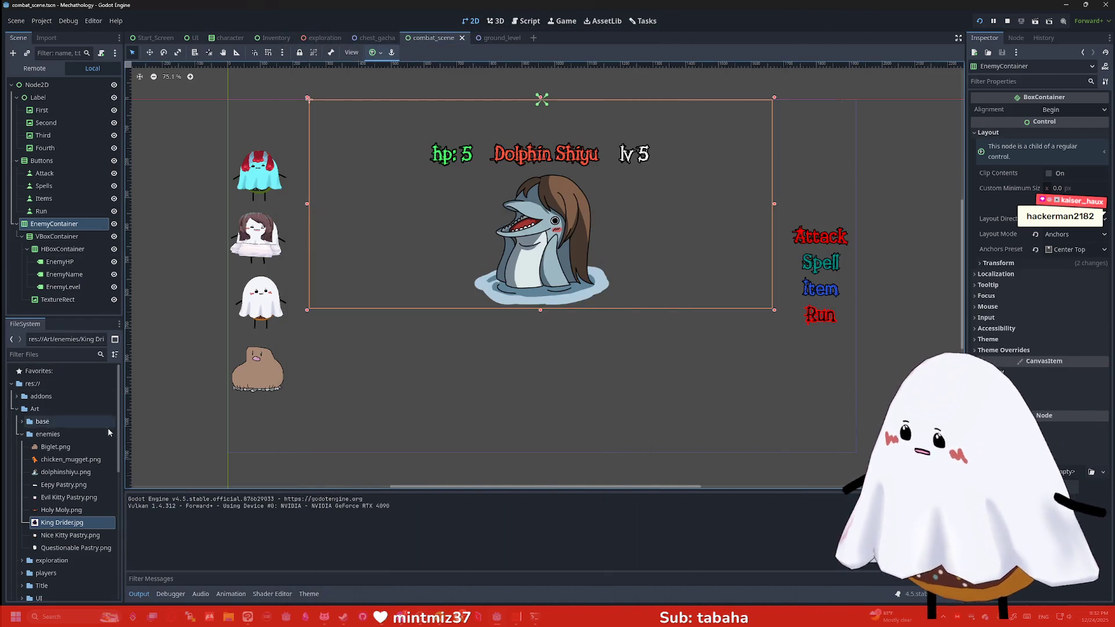
right_click(108, 523)
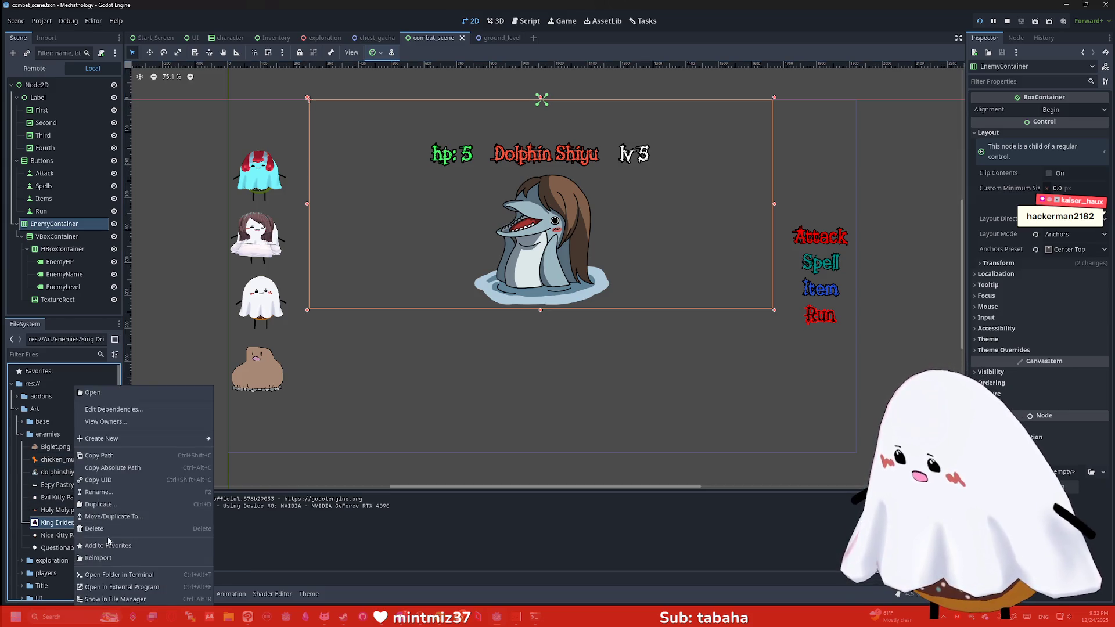
left_click(108, 529)
left_click(503, 356)
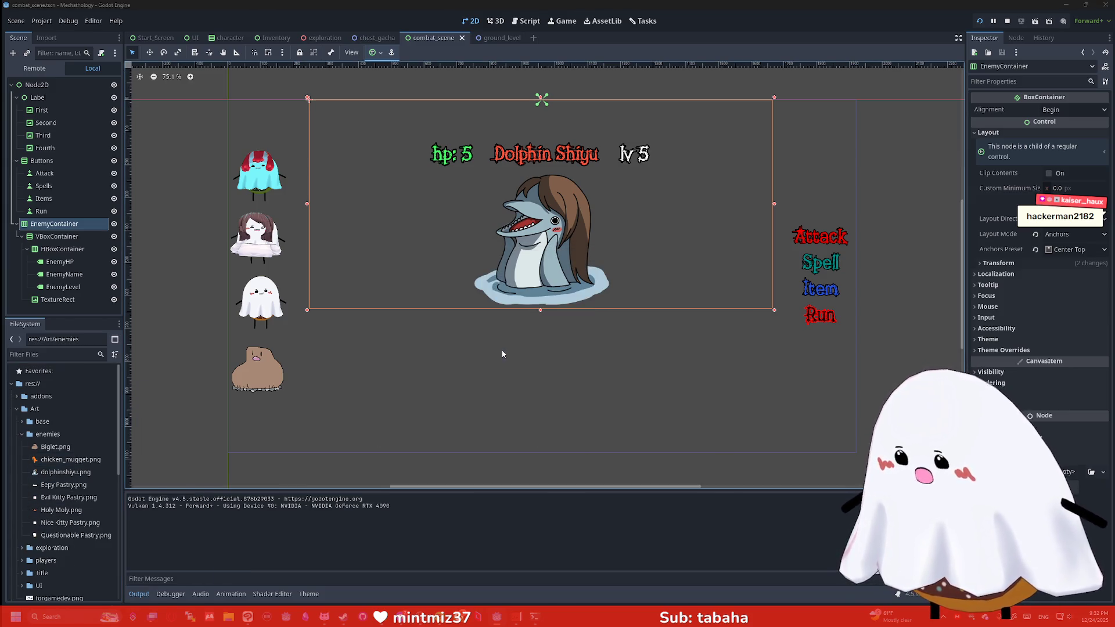
left_click(84, 513)
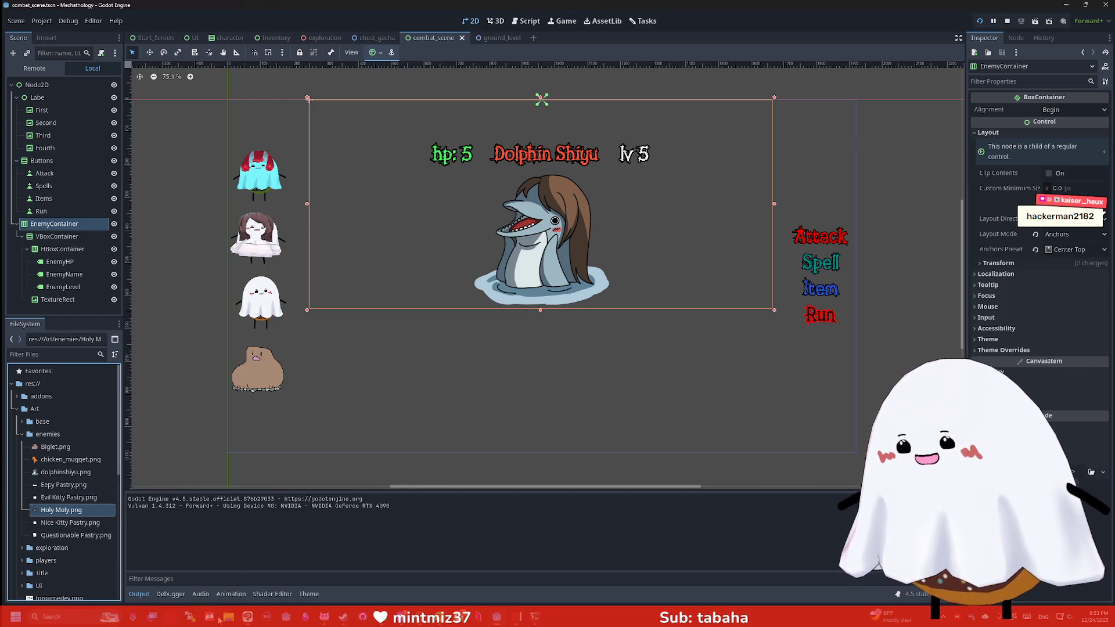
key("alt+Tab")
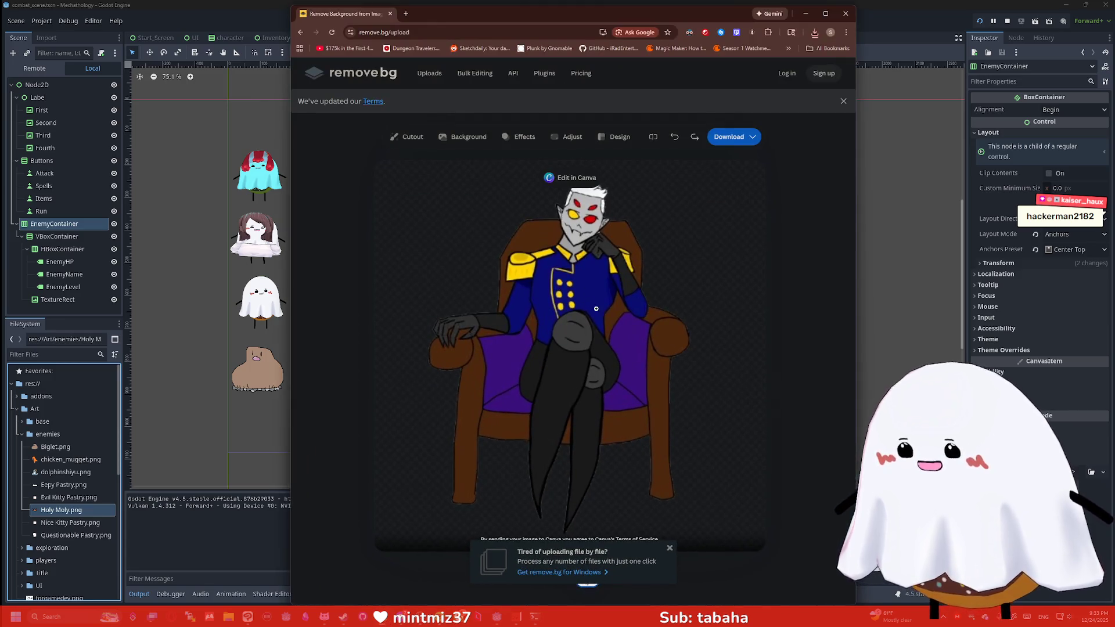
Download the cutout as a PNG named King Drider into Art/enemies, replacing the existing file.
right_click(578, 295)
left_click(604, 321)
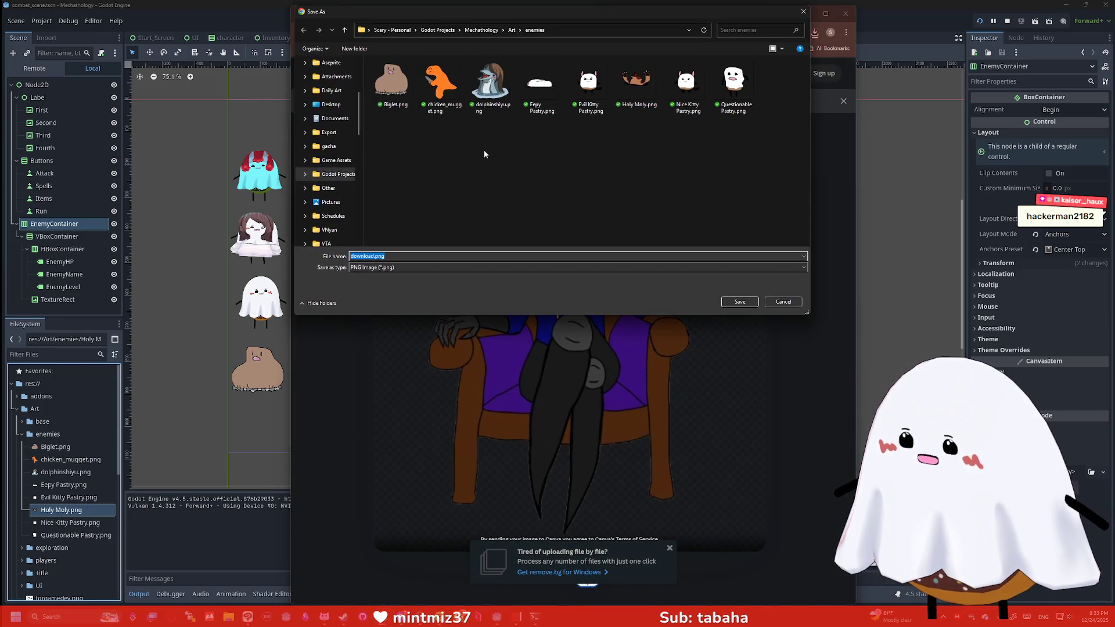
left_click(410, 267)
left_click(383, 267)
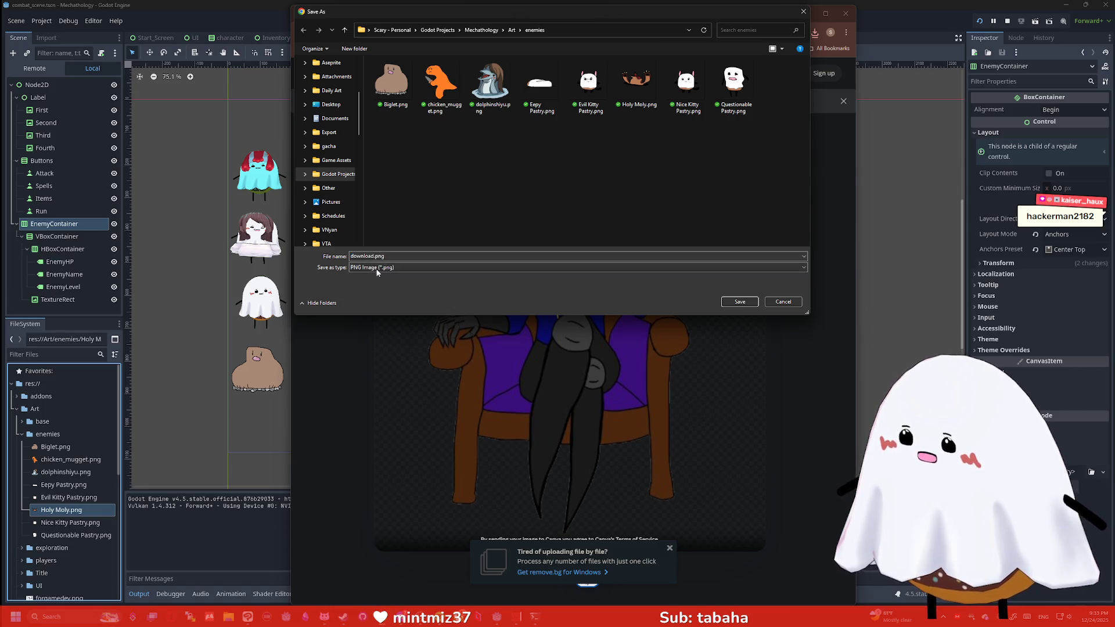
double_click(394, 256)
type("King D")
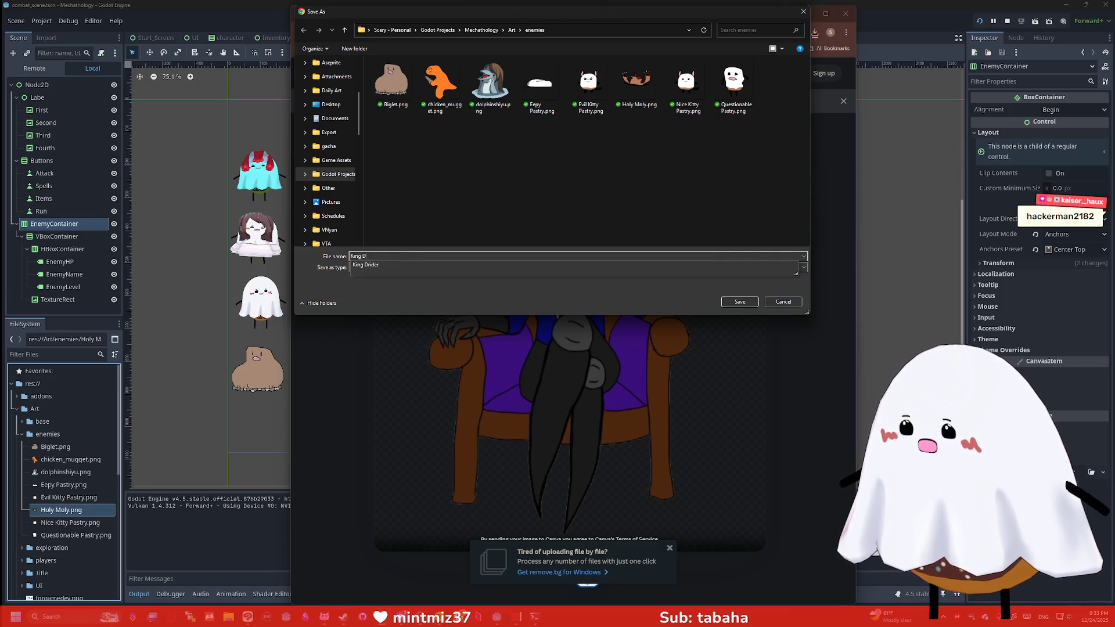
type("ride")
key("Return")
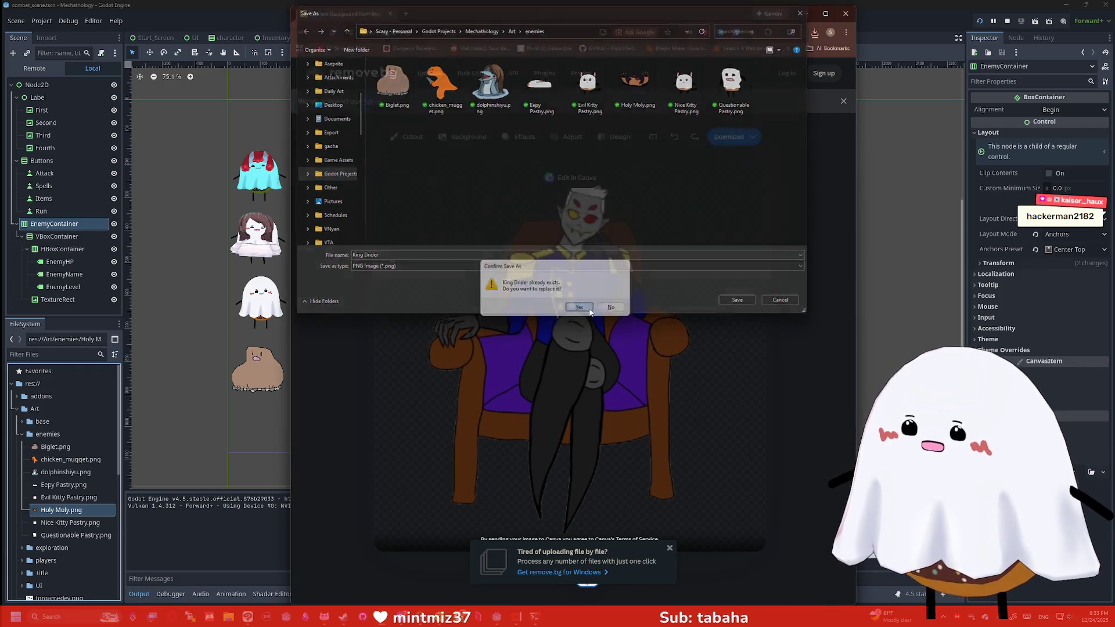
left_click(580, 307)
left_click(205, 428)
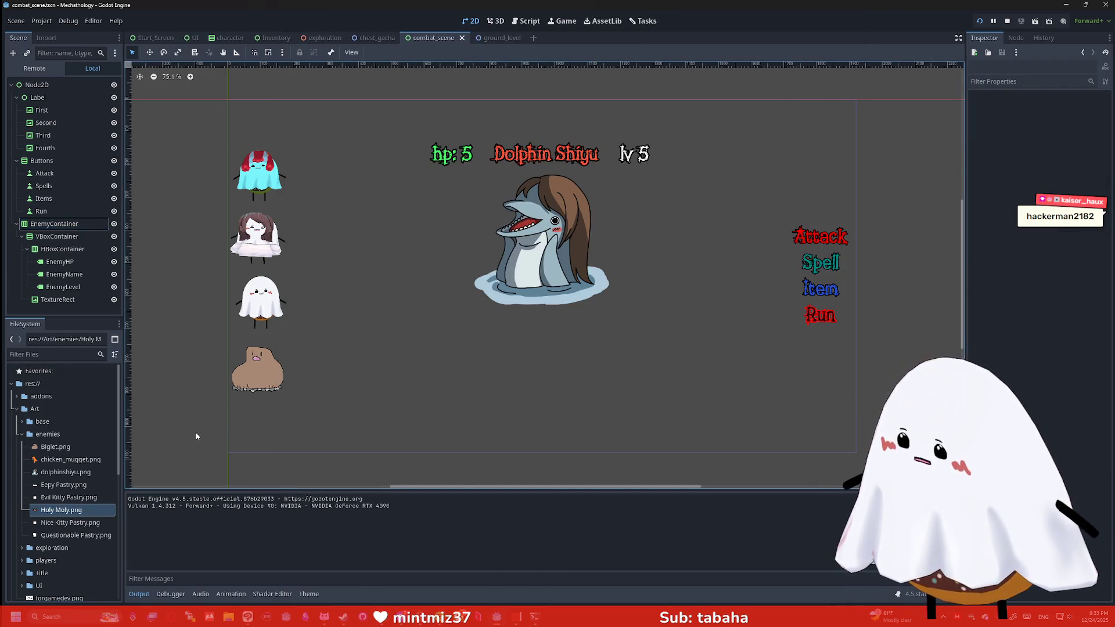
Show the enemies art folder in File Explorer from Godot's FileSystem dock.
left_click(47, 437)
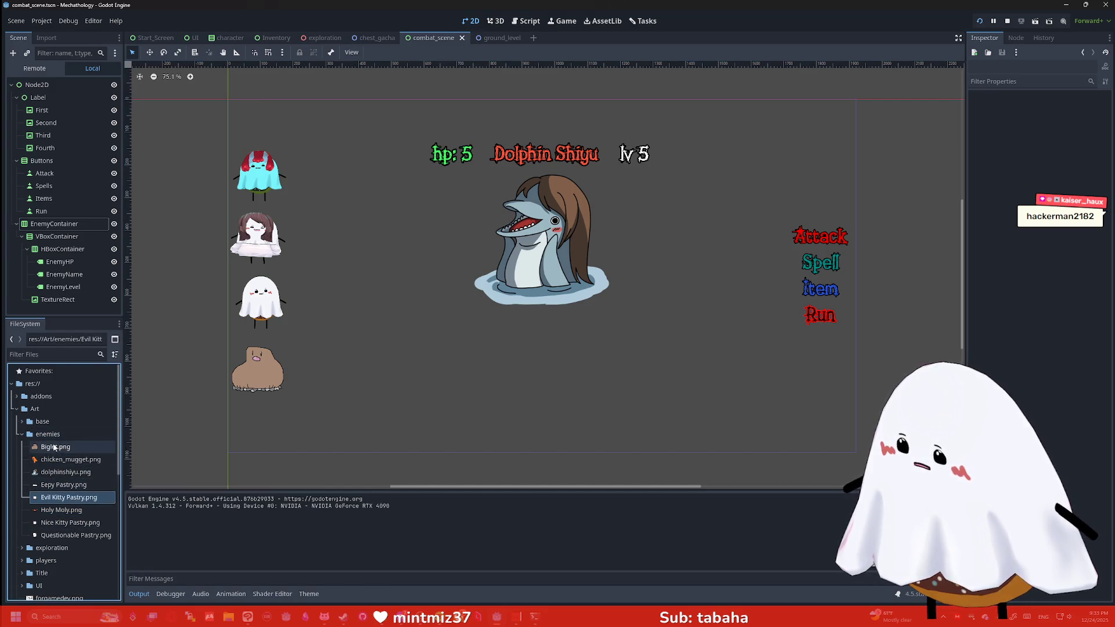
right_click(56, 438)
left_click(93, 599)
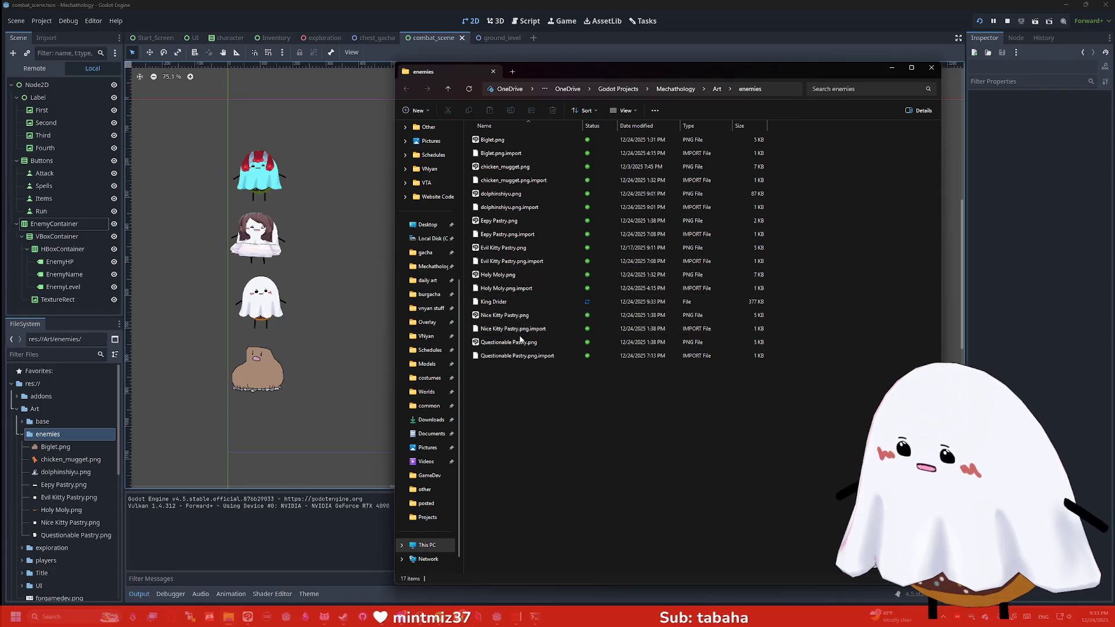
Rename the extensionless King Drider file to King Drider.png and close File Explorer.
left_click(519, 304)
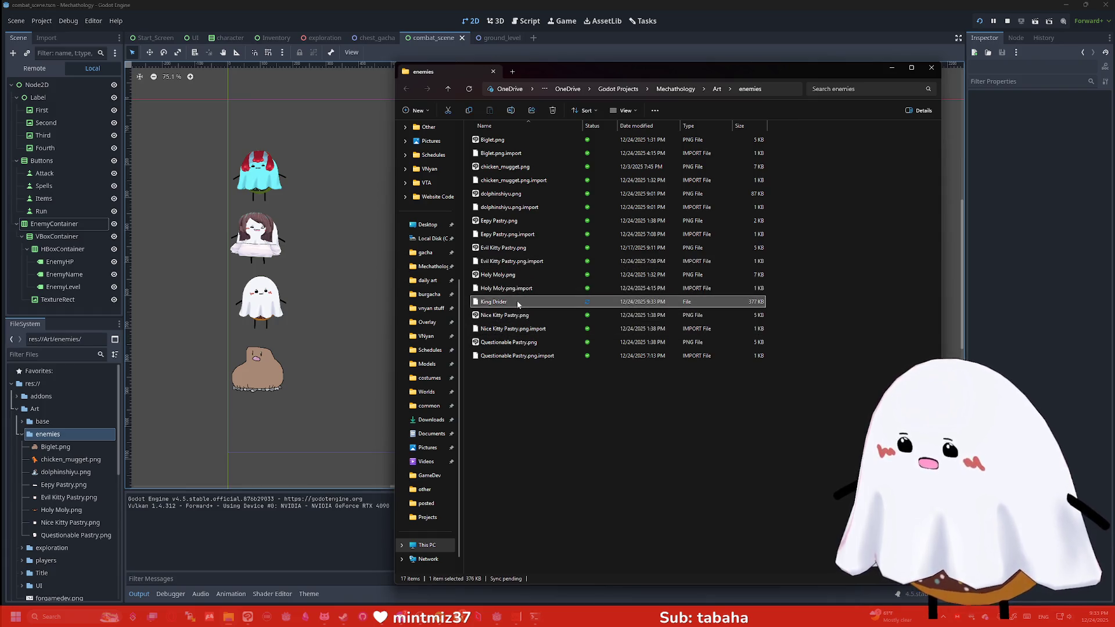
left_click(518, 305)
left_click(516, 303)
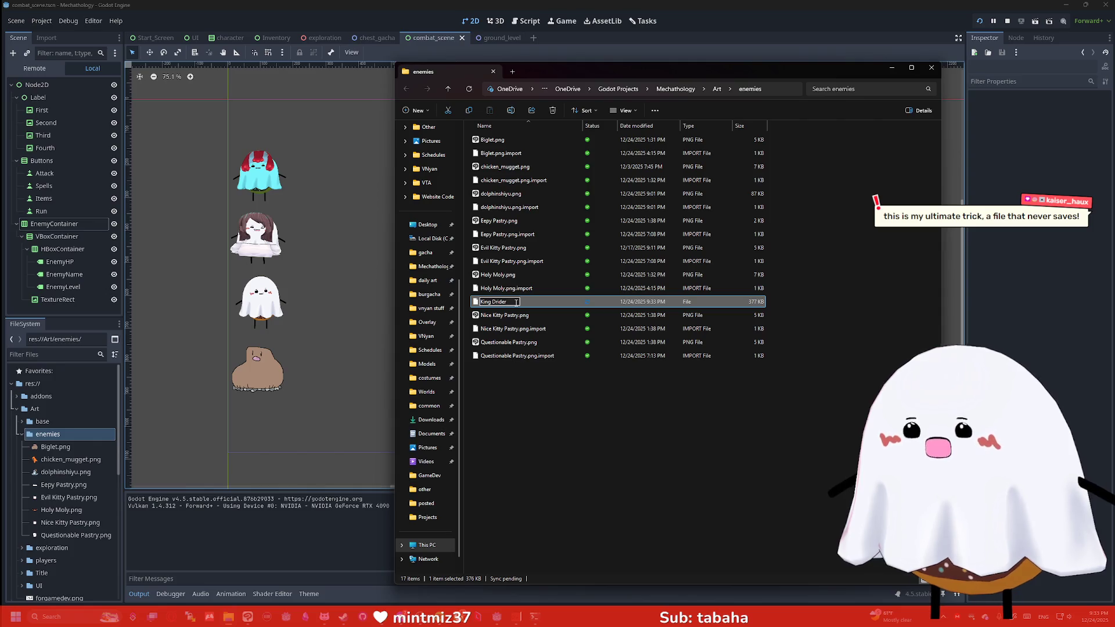
type(".png")
key("Return")
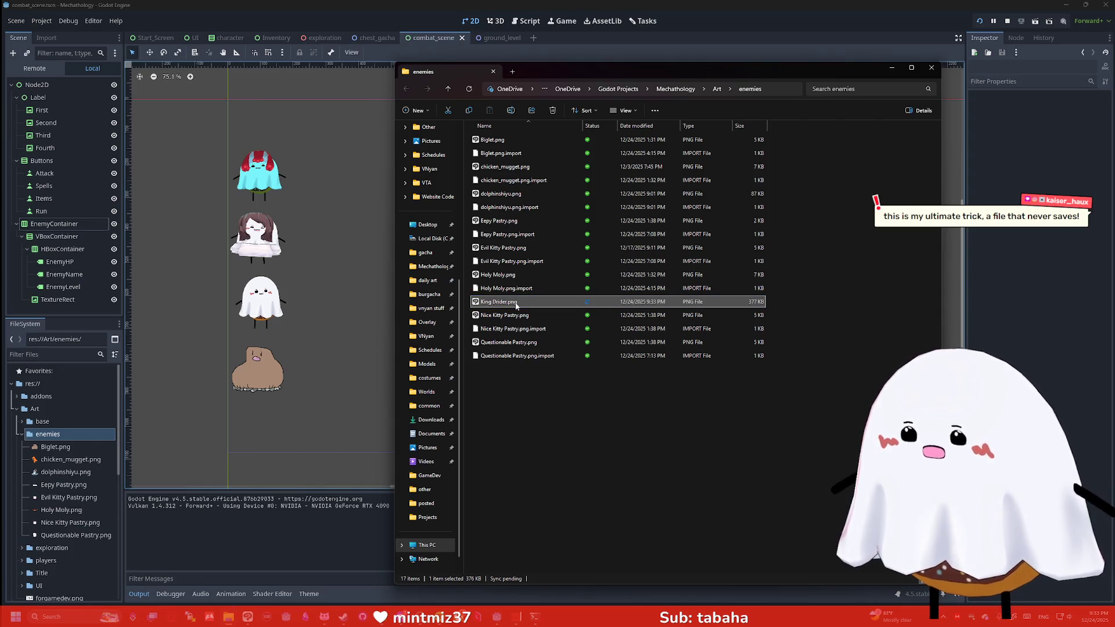
left_click(931, 68)
left_click(792, 178)
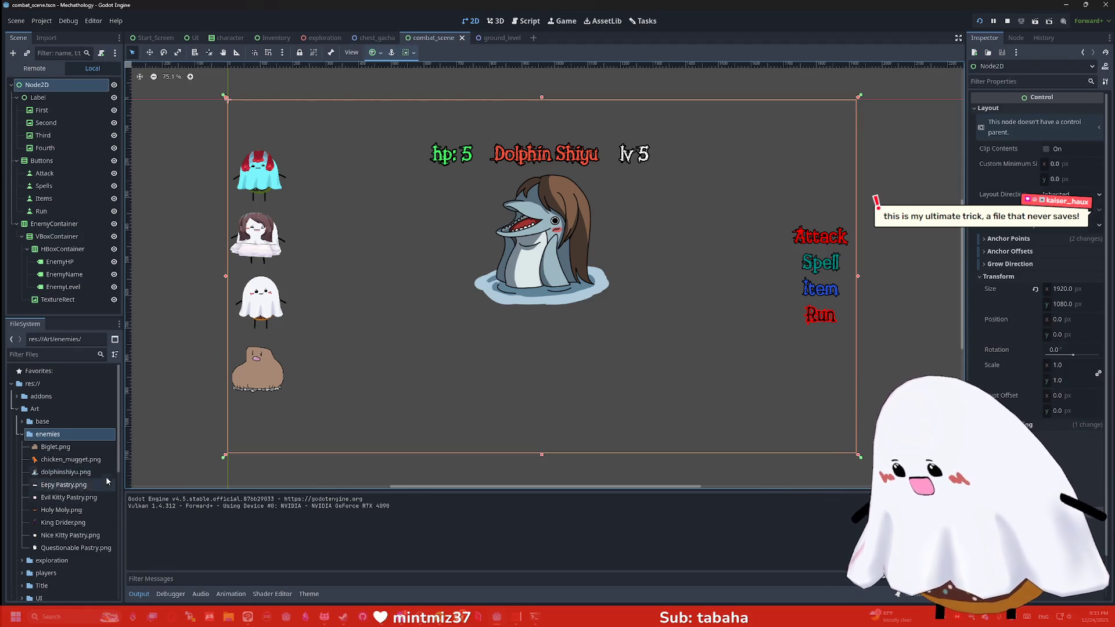
left_click_drag(64, 522, 62, 248)
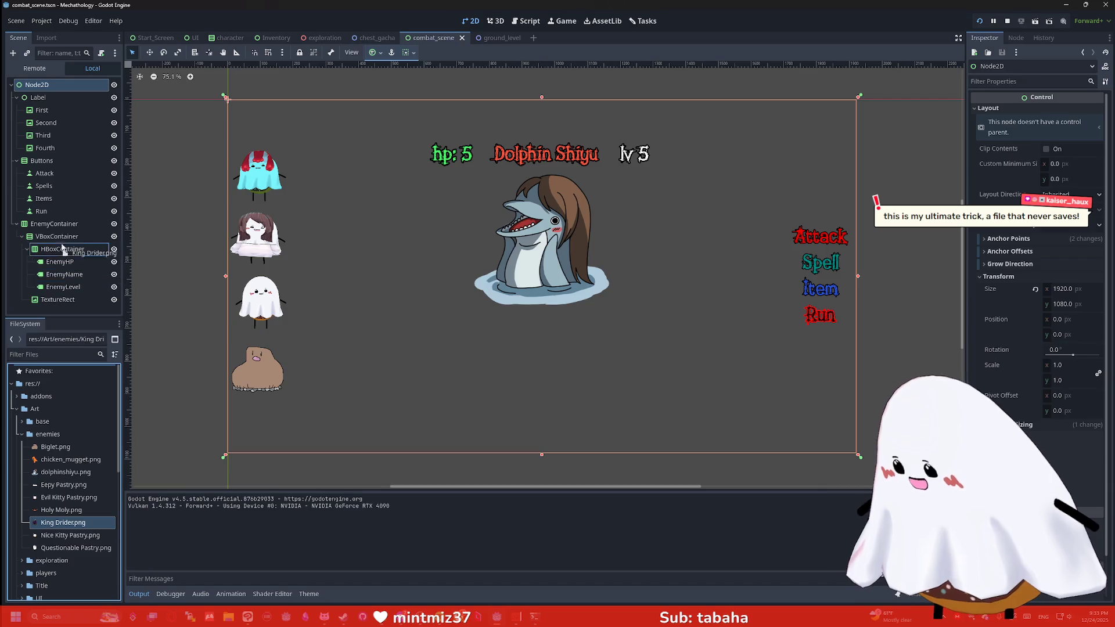
Drop King Drider.png onto the enemy TextureRect to replace the Dolphin Shiyu artwork.
left_click_drag(74, 301, 73, 300)
scroll(576, 243, "up", 1)
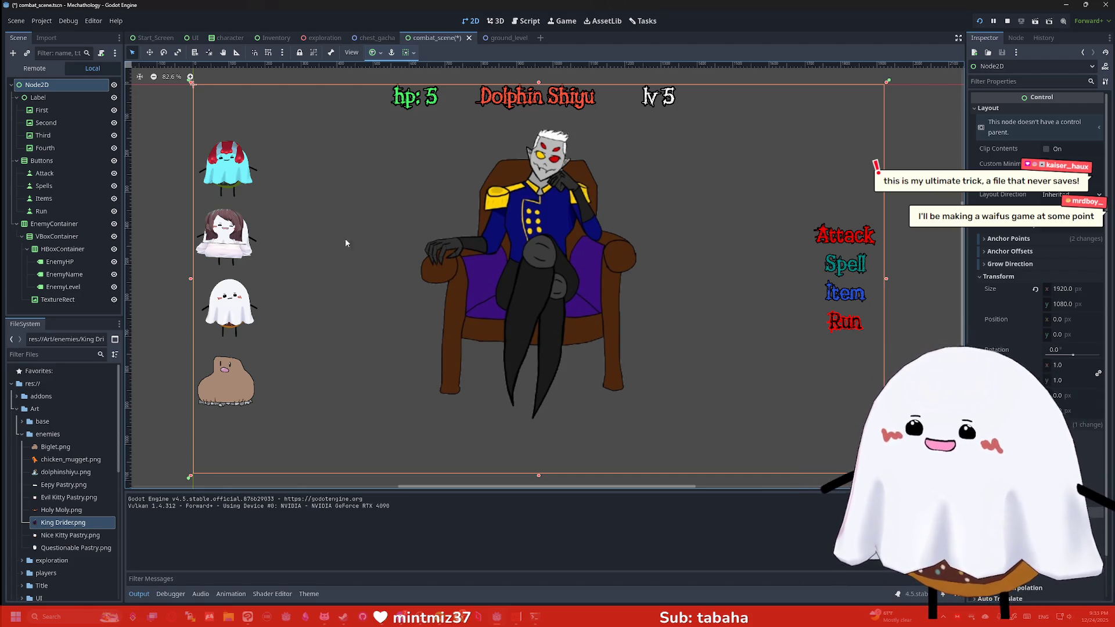
mouse_move(72, 529)
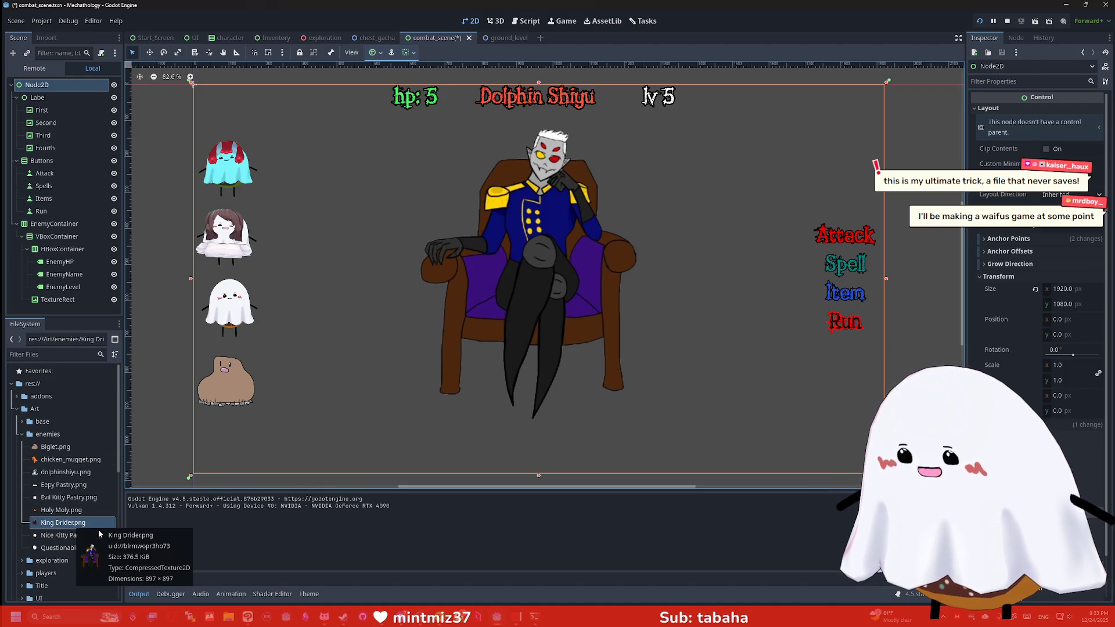
key("super+e")
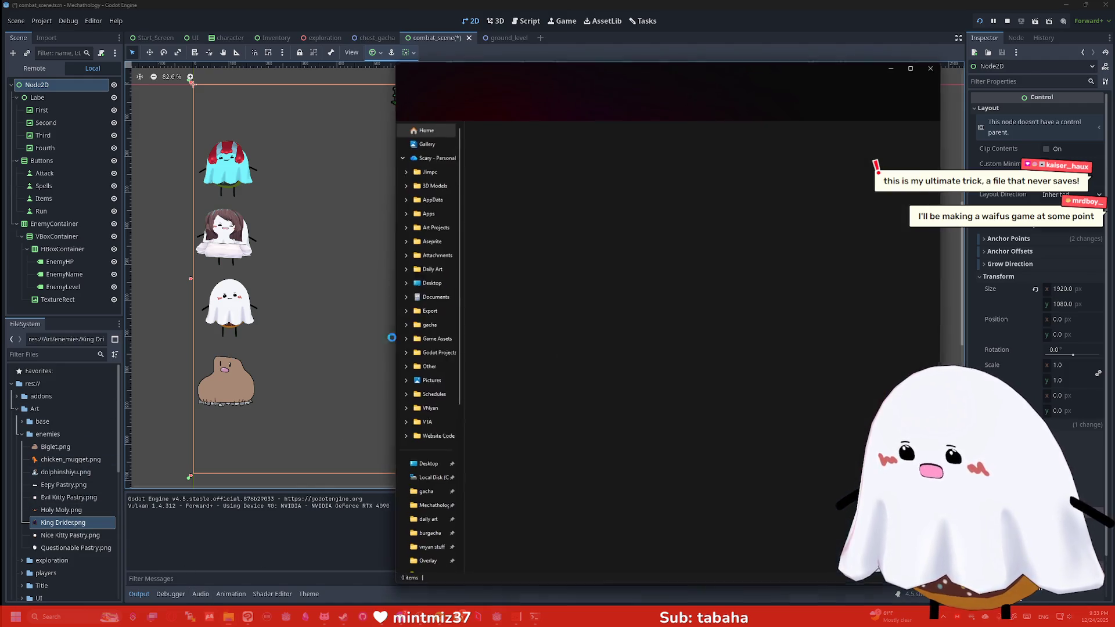
Locate King Drider.png in File Explorer and open it with Photos.
left_click(64, 390)
right_click(65, 530)
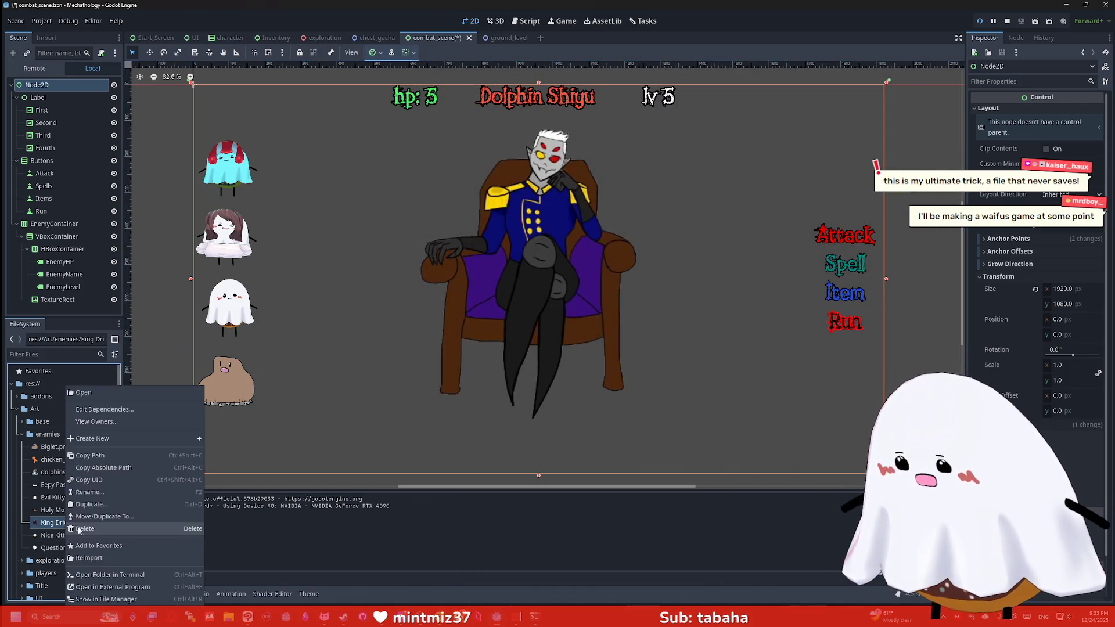
left_click(235, 505)
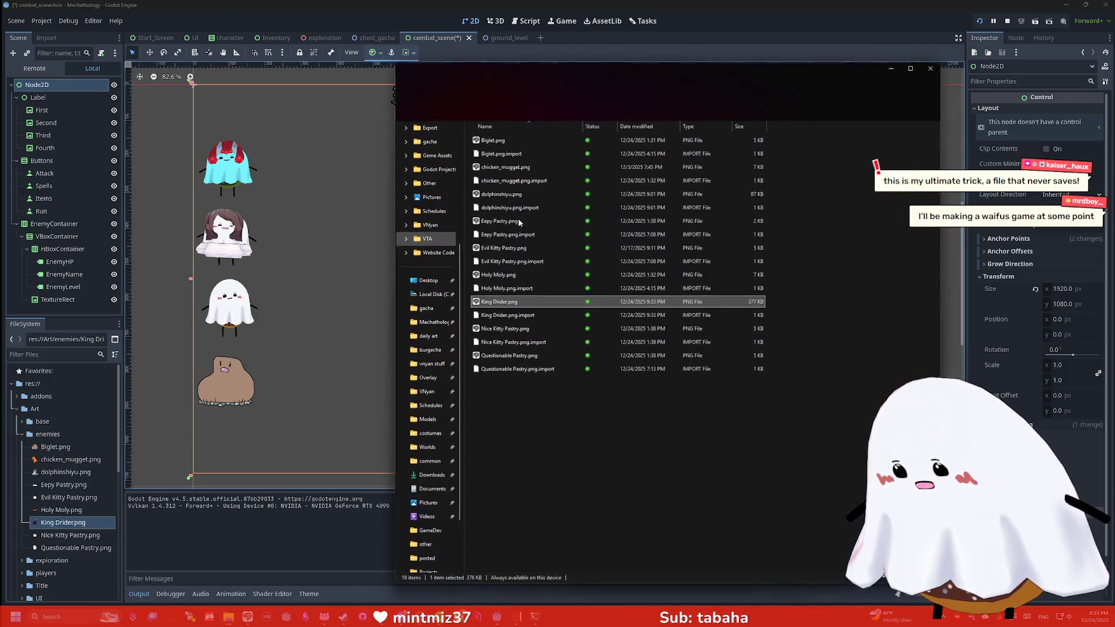
right_click(507, 307)
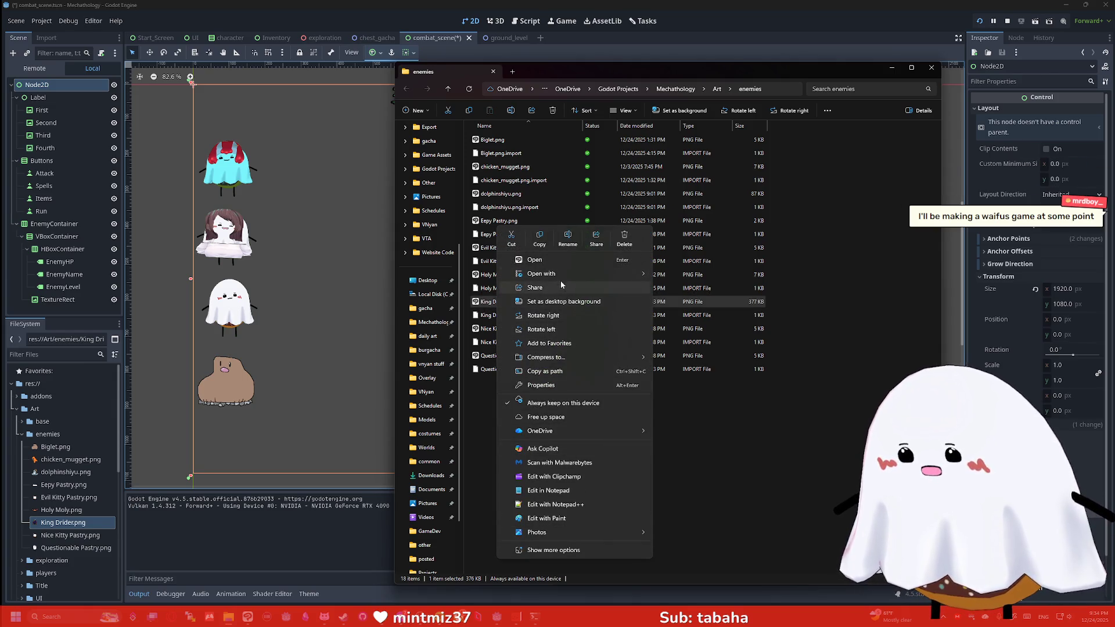
mouse_move(556, 281)
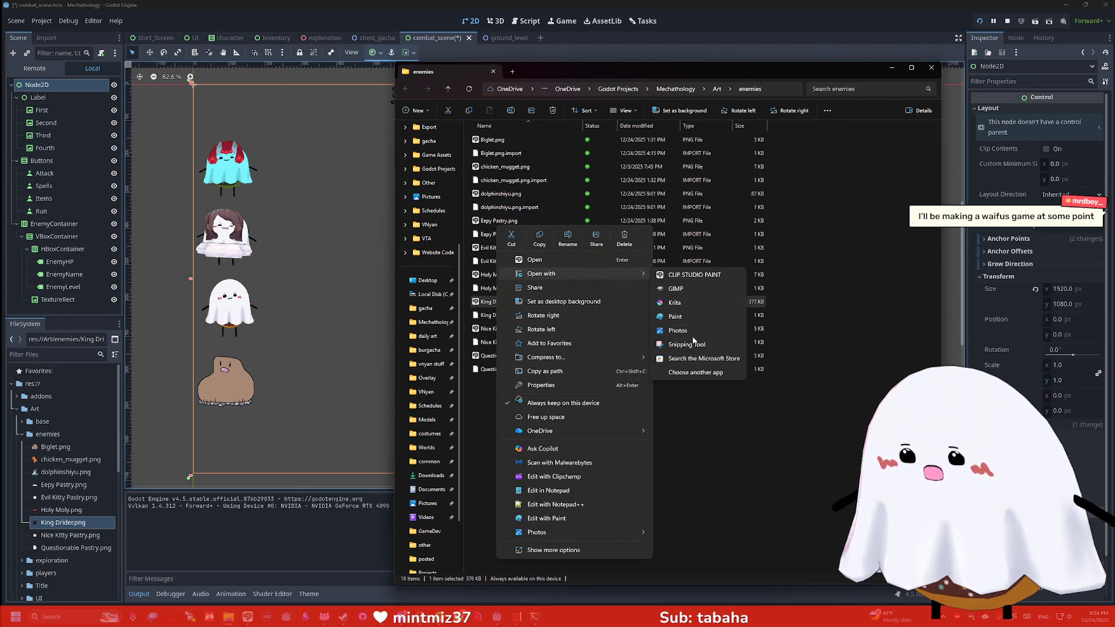
left_click(692, 331)
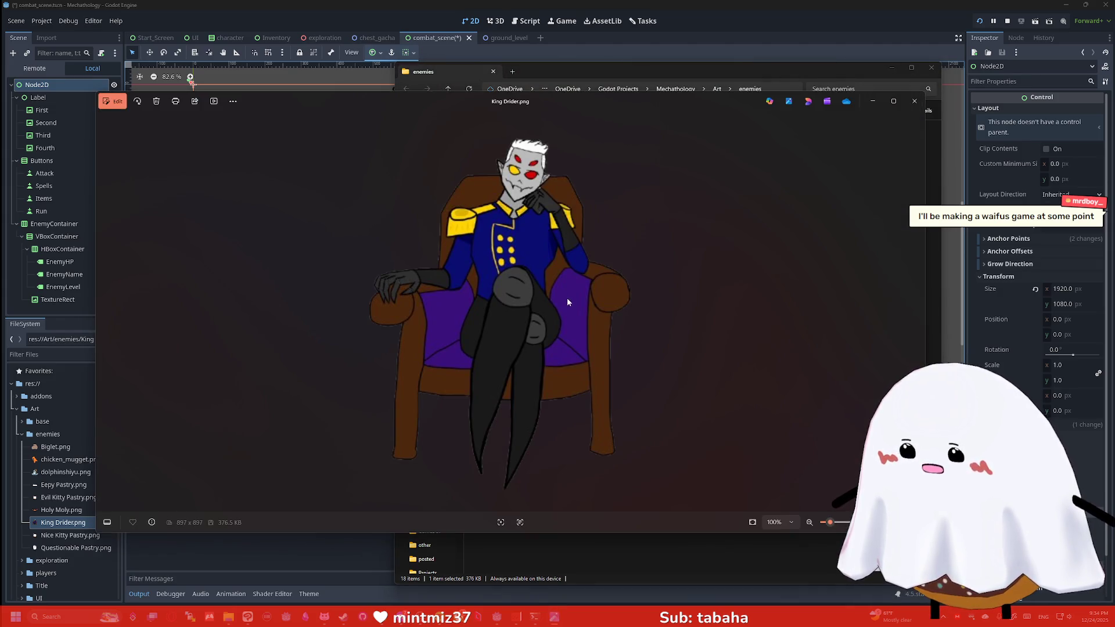
Try a 500 x 500 resize of King Drider.png, cancel it, and open the image editor.
right_click(578, 324)
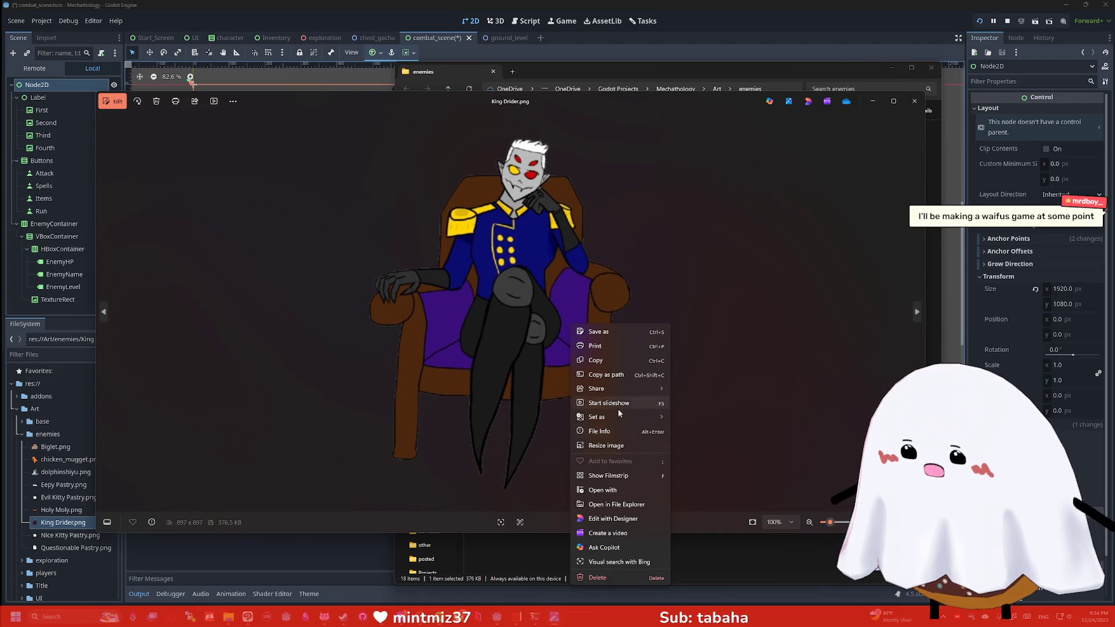
left_click(617, 446)
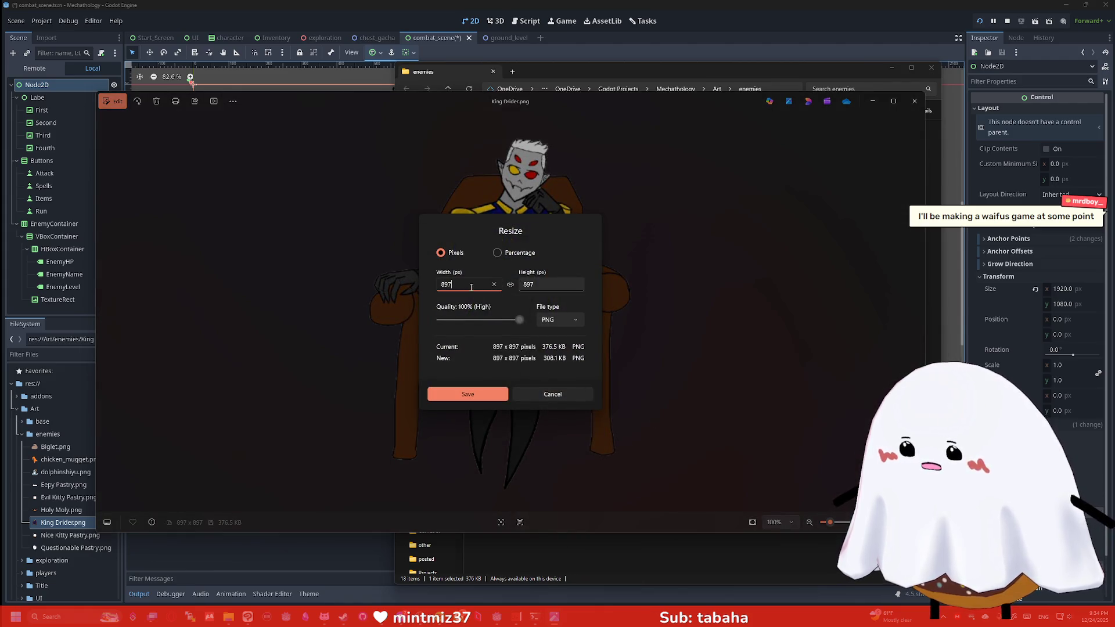
key("BackSpace")
key("BackSpace")
type("500")
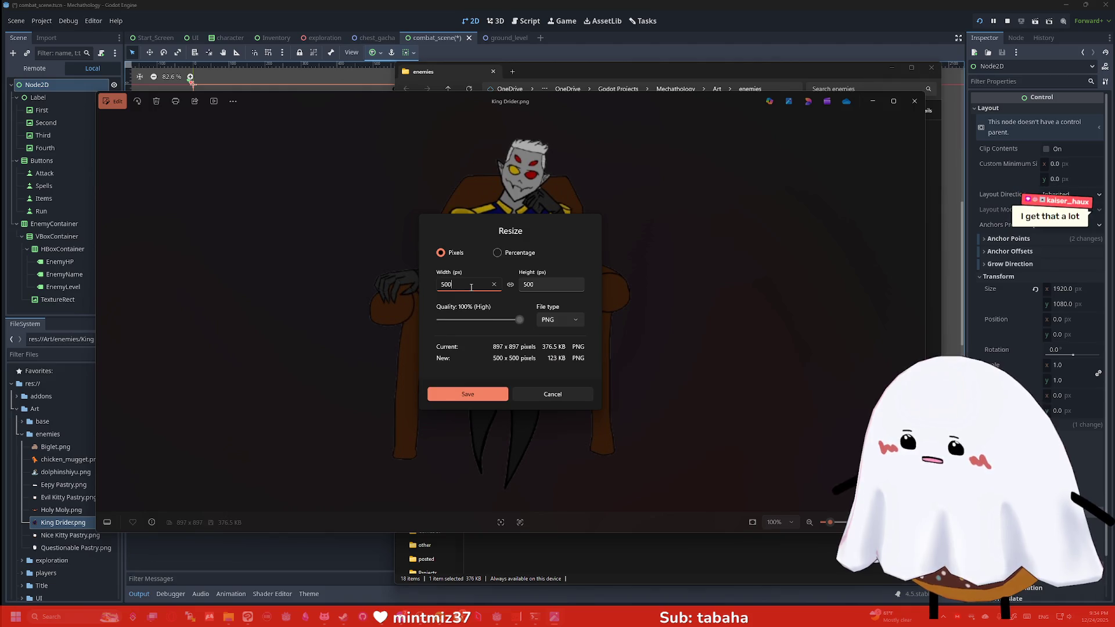
left_click(462, 394)
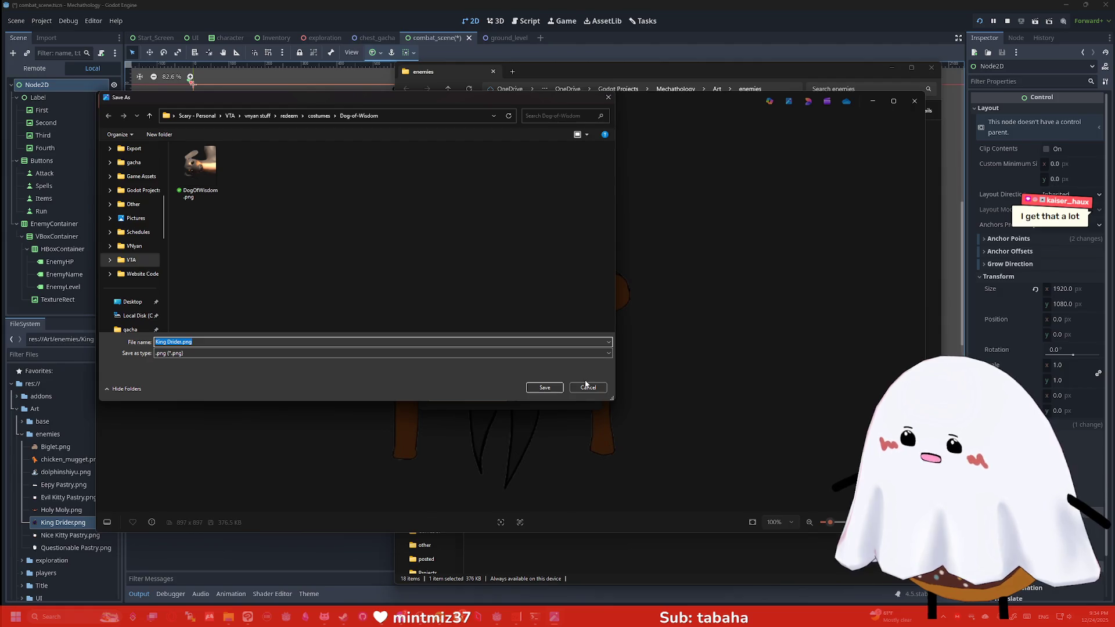
left_click(587, 388)
left_click(553, 394)
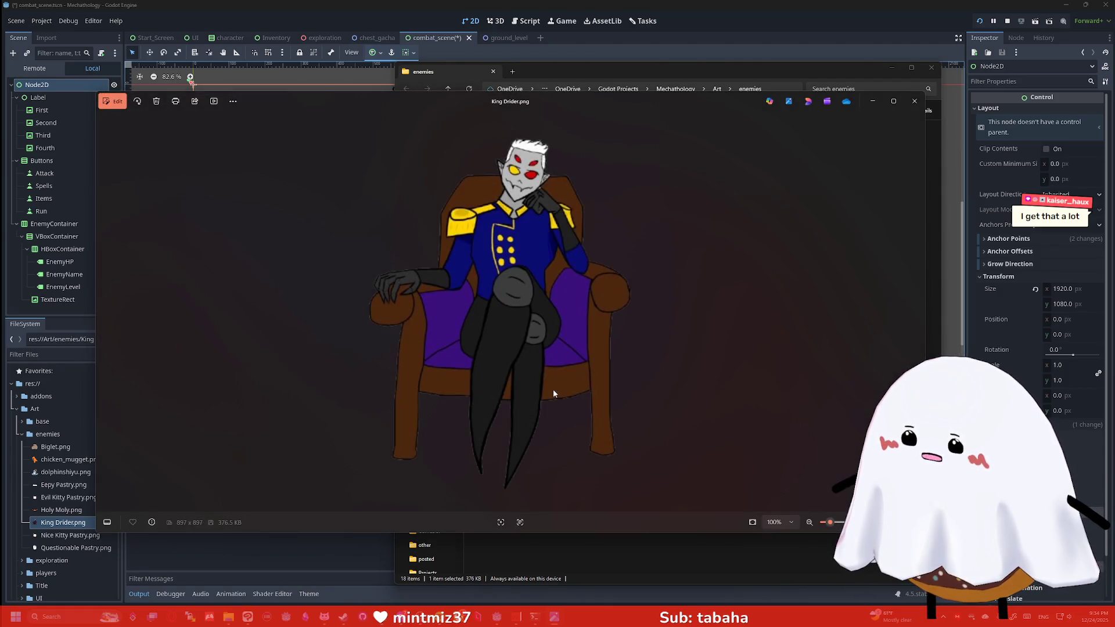
left_click(121, 103)
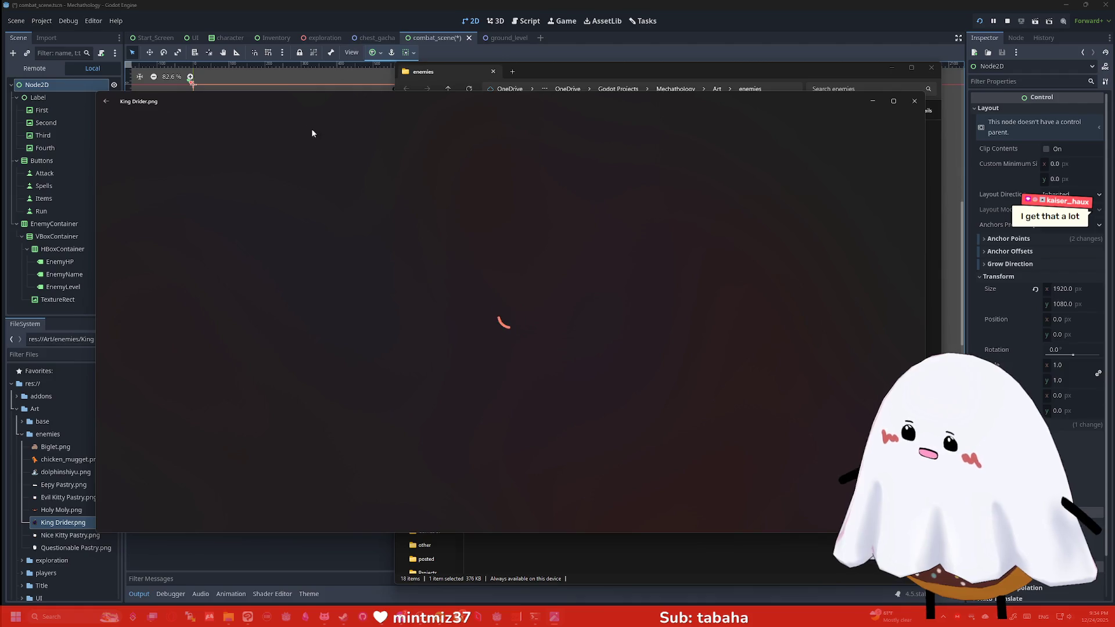
Undo a trial crop and rotation of King Drider.png, check Adjustments, then close without saving.
left_click_drag(653, 460, 547, 378)
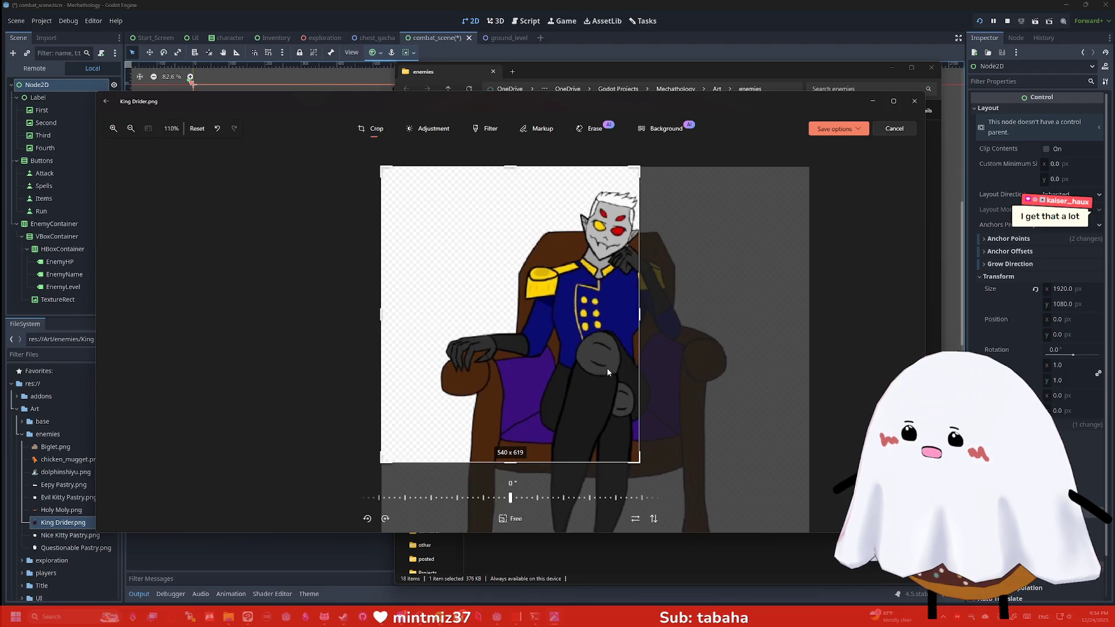
key("ctrl+z")
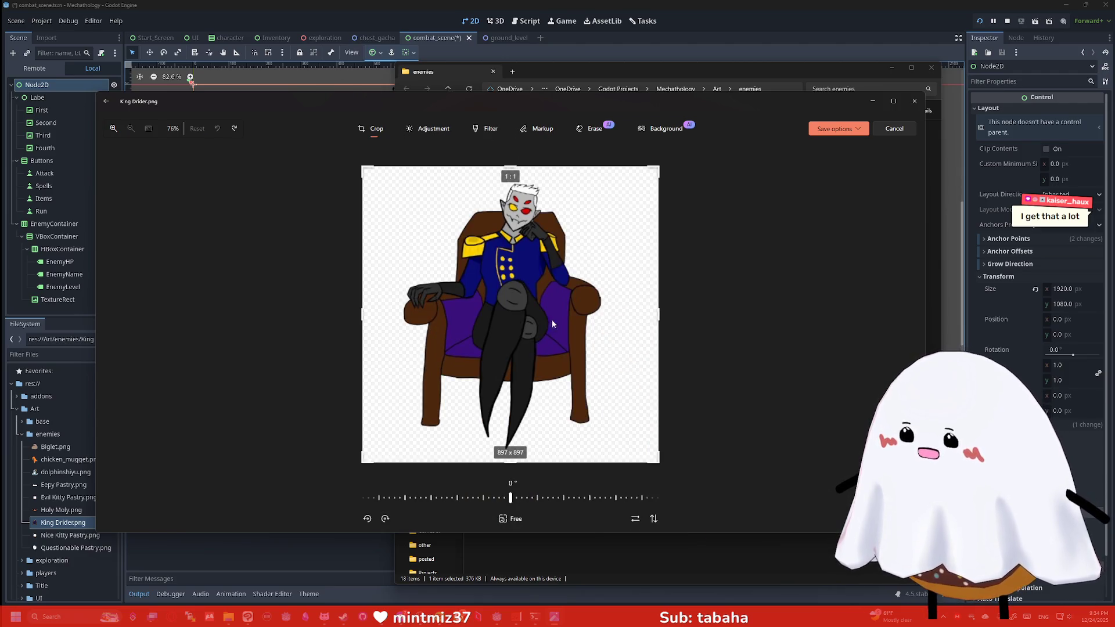
mouse_move(514, 493)
left_mouse_down()
mouse_move(415, 484)
mouse_move(223, 420)
mouse_move(755, 488)
mouse_move(161, 409)
mouse_move(487, 462)
mouse_move(261, 442)
mouse_move(499, 464)
left_mouse_up()
key("ctrl+z")
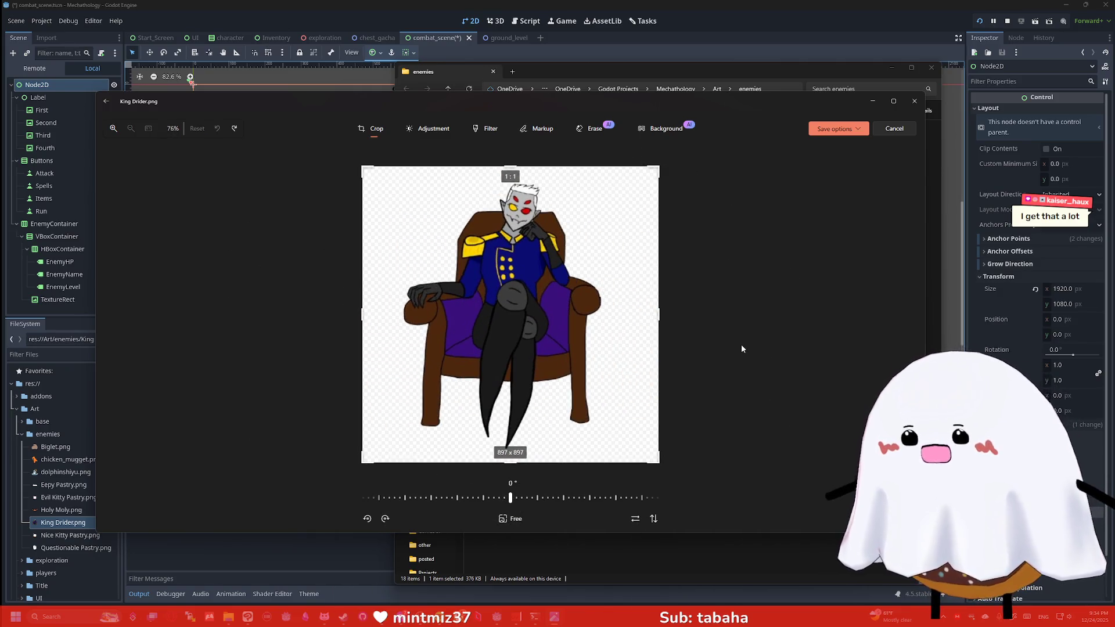
left_click(428, 129)
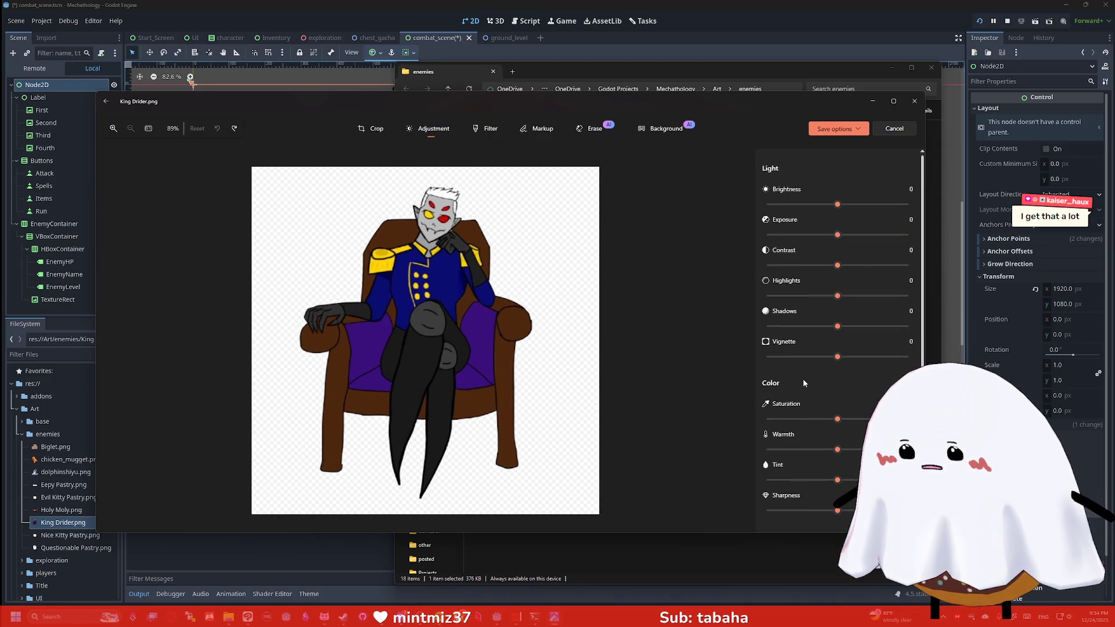
left_click(913, 104)
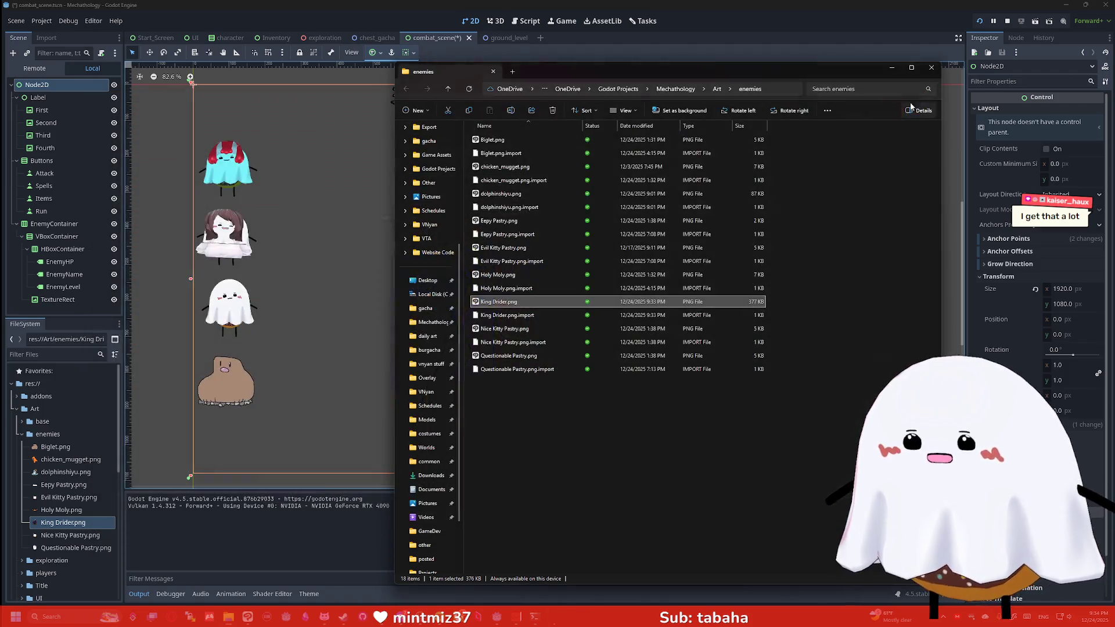
Open King Drider.png in Clip Studio Paint.
right_click(493, 301)
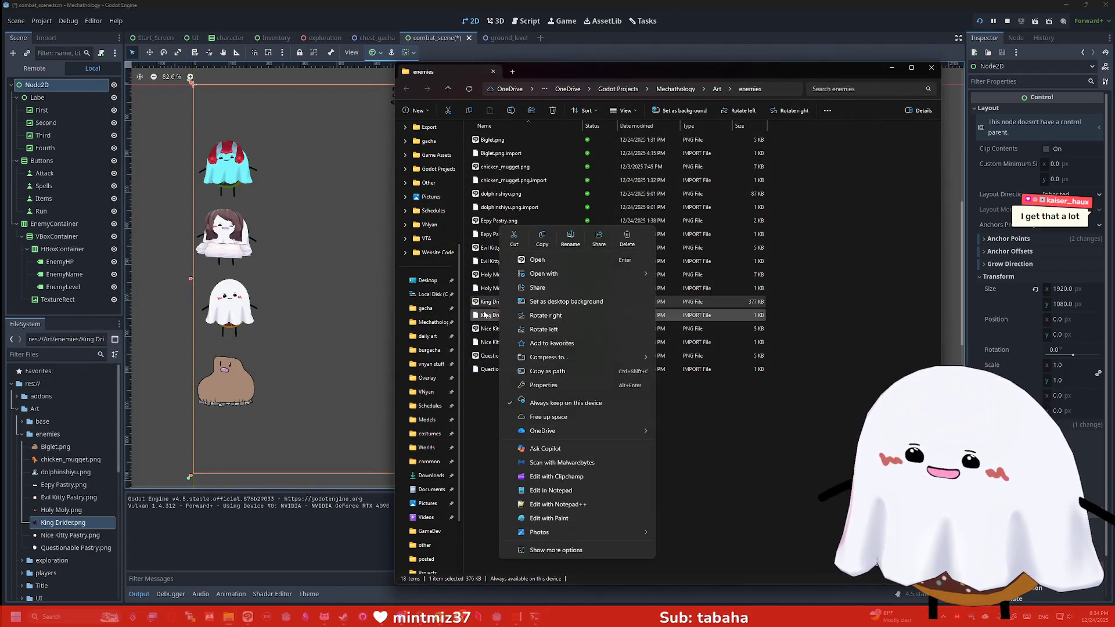
double_click(487, 302)
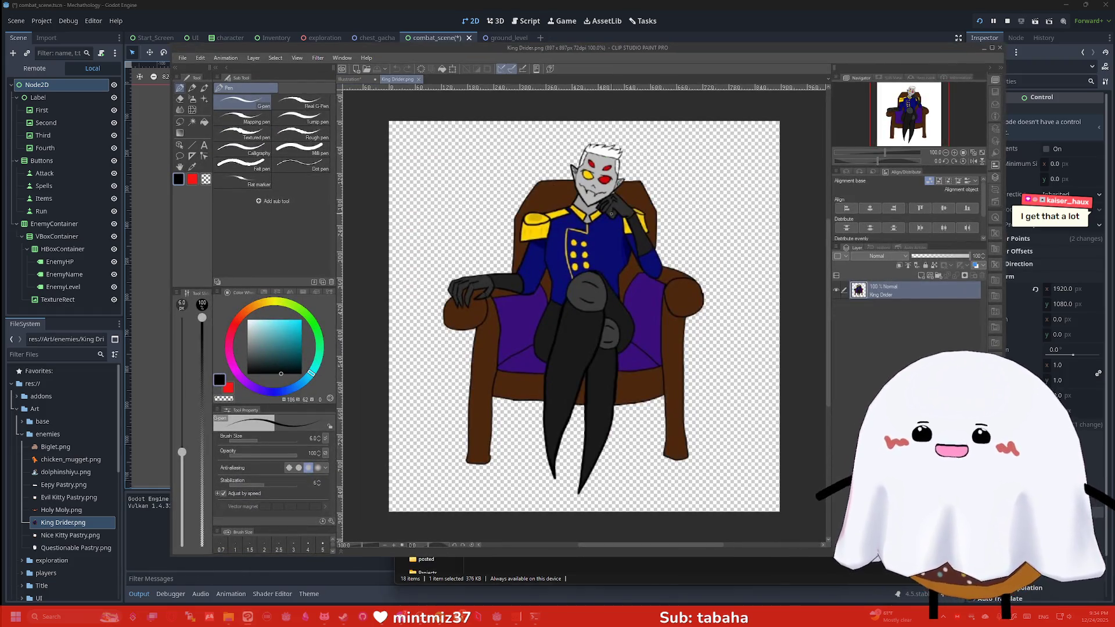
left_click(200, 59)
left_click(201, 59)
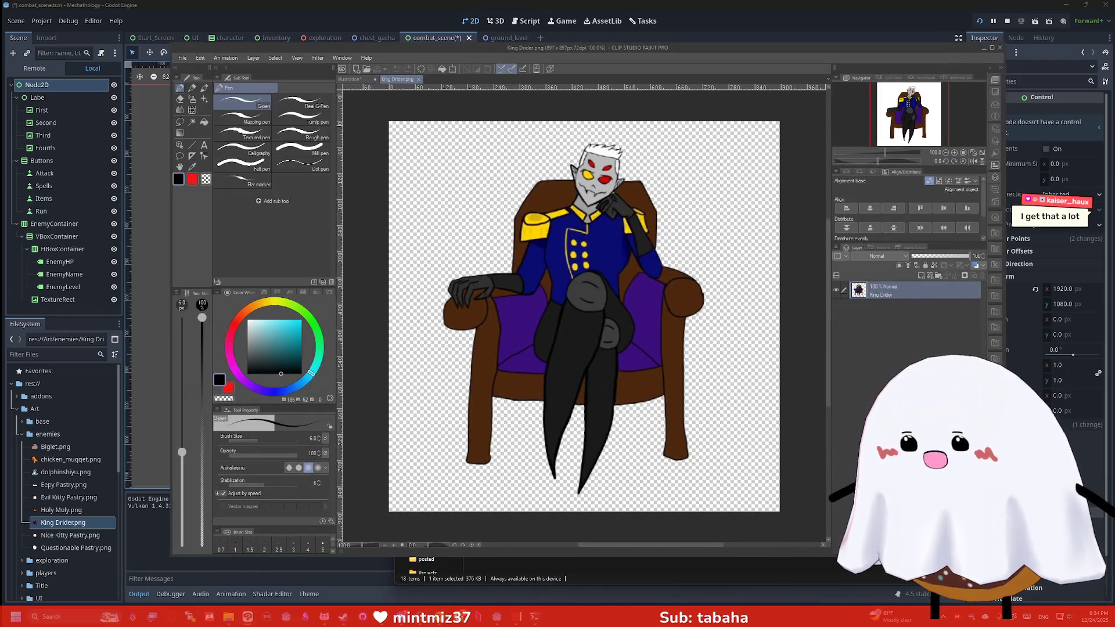
Scale the drider figure down to about 62% and move it into the top-left corner.
left_click(179, 145)
right_click(578, 257)
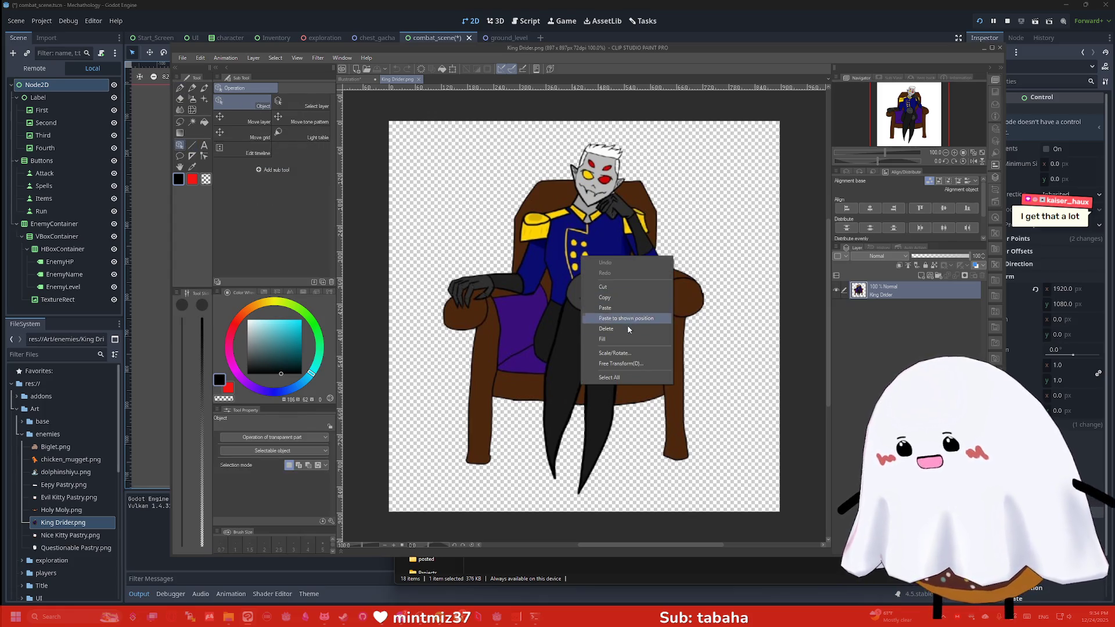
left_click(614, 353)
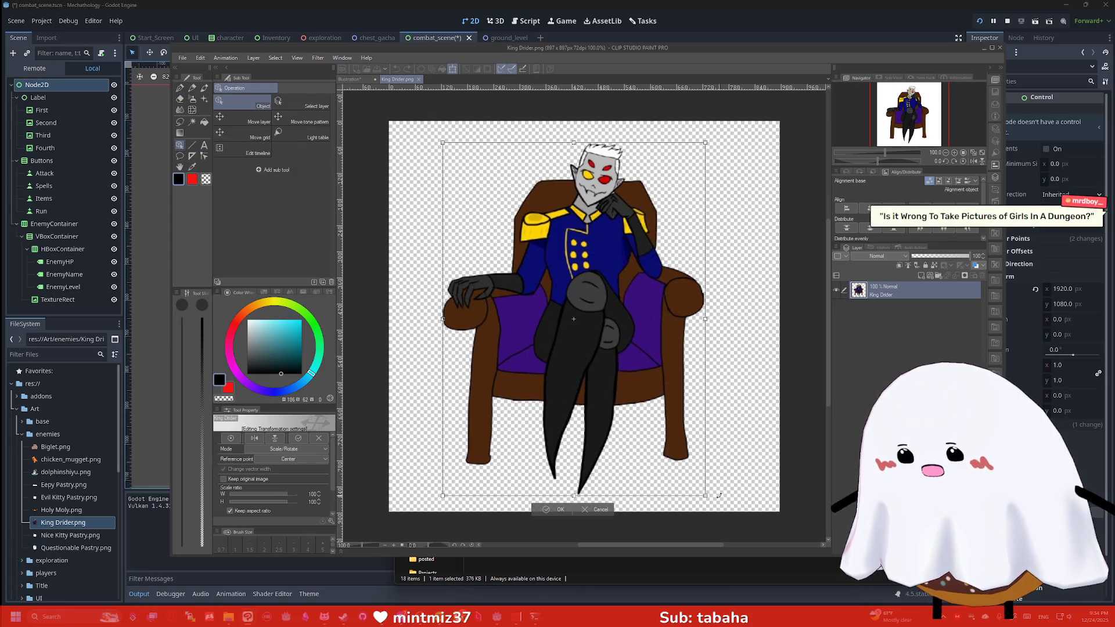
mouse_move(704, 495)
left_mouse_down()
mouse_move(668, 485)
mouse_move(587, 416)
mouse_move(574, 378)
mouse_move(616, 376)
left_mouse_up()
left_click_drag(504, 296, 444, 263)
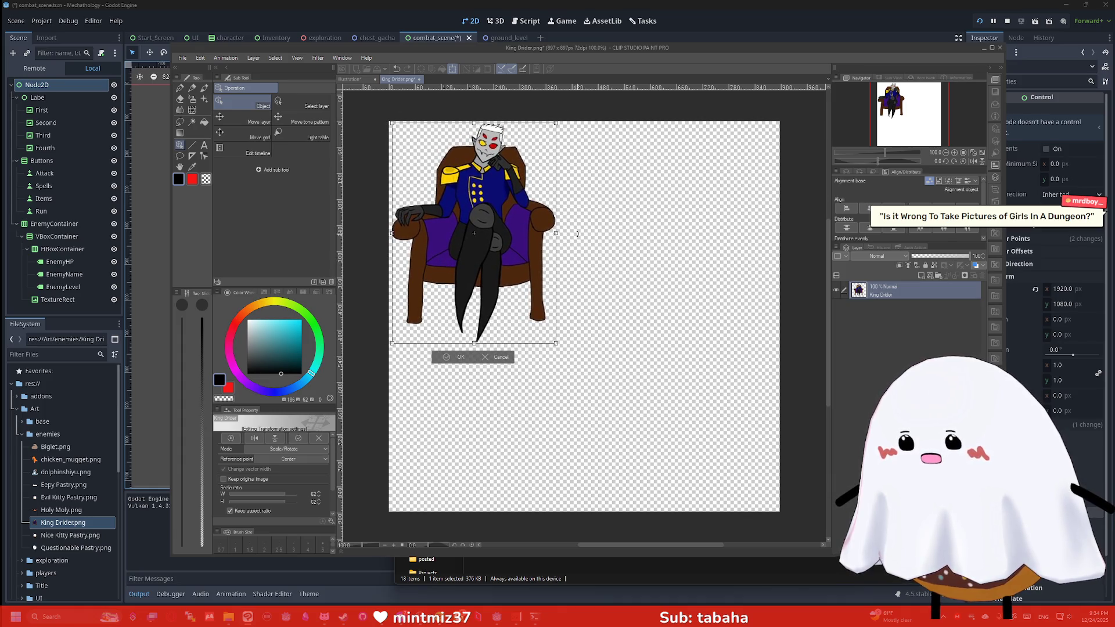
key("Return")
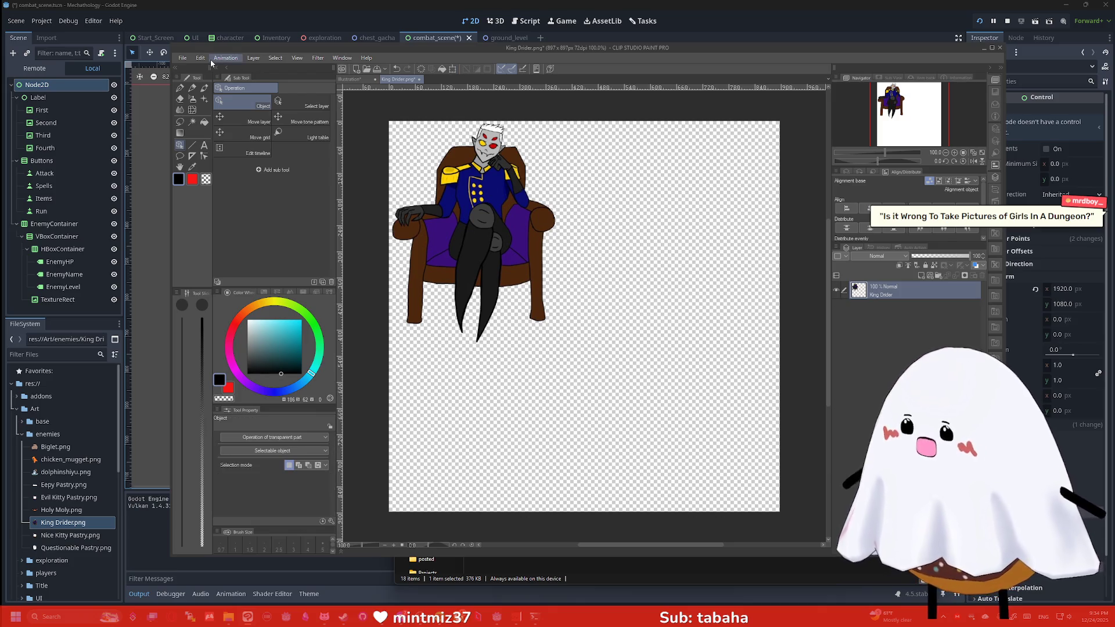
Shrink the canvas size to fit tightly around the scaled-down character.
left_click(200, 58)
left_click(256, 312)
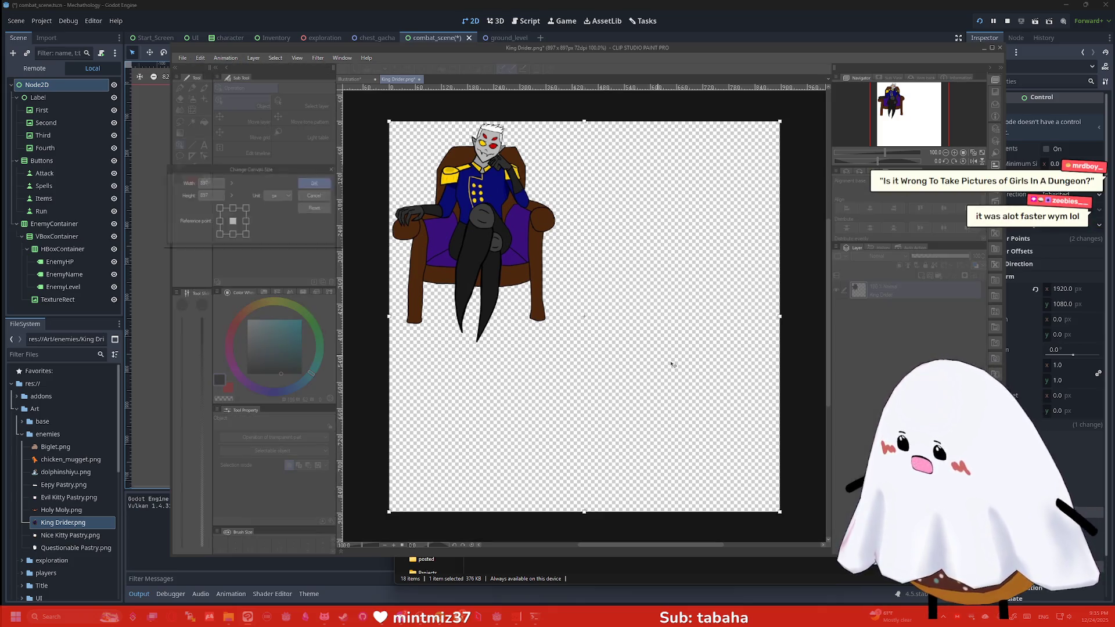
mouse_move(780, 511)
left_mouse_down()
mouse_move(662, 372)
mouse_move(572, 351)
left_mouse_up()
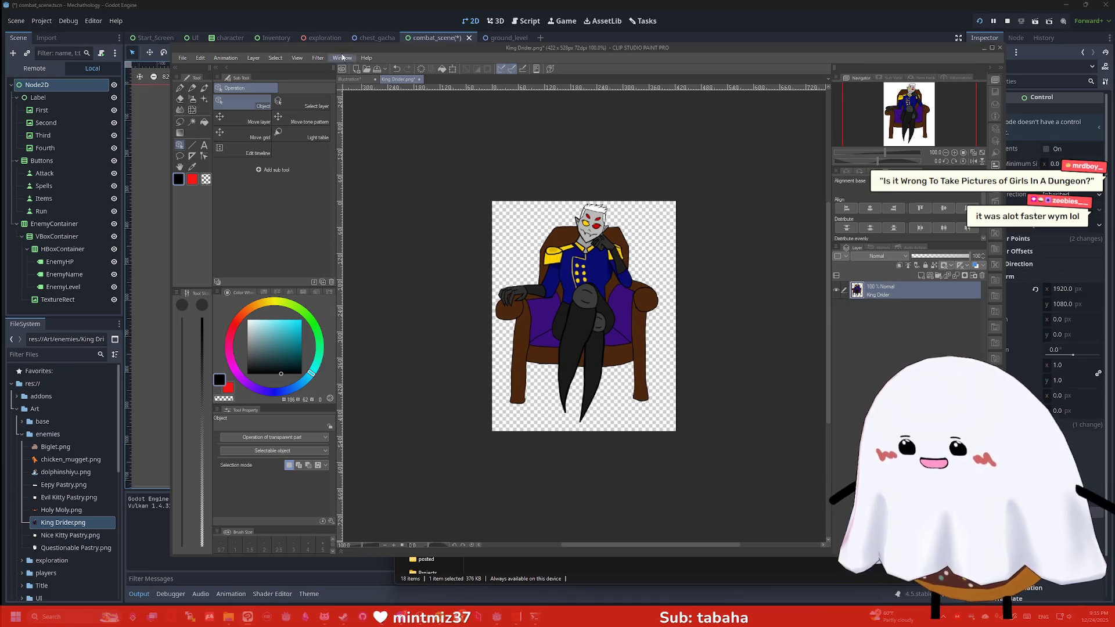
Save King Drider.png without layer information and minimize Clip Studio Paint.
key("ctrl+s")
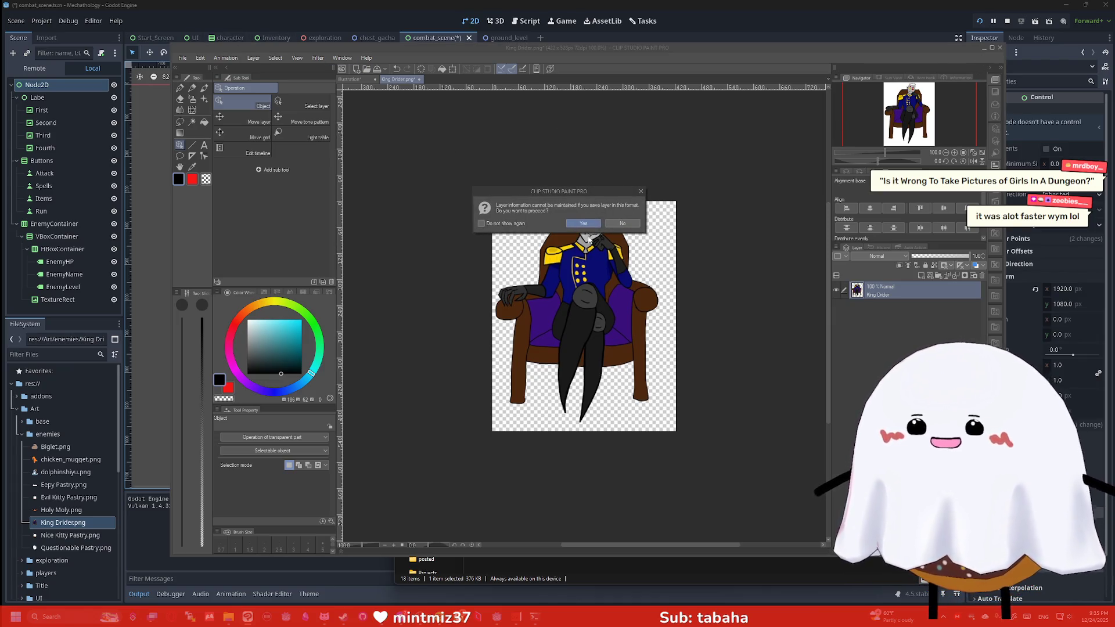
left_click(583, 224)
left_click(1001, 48)
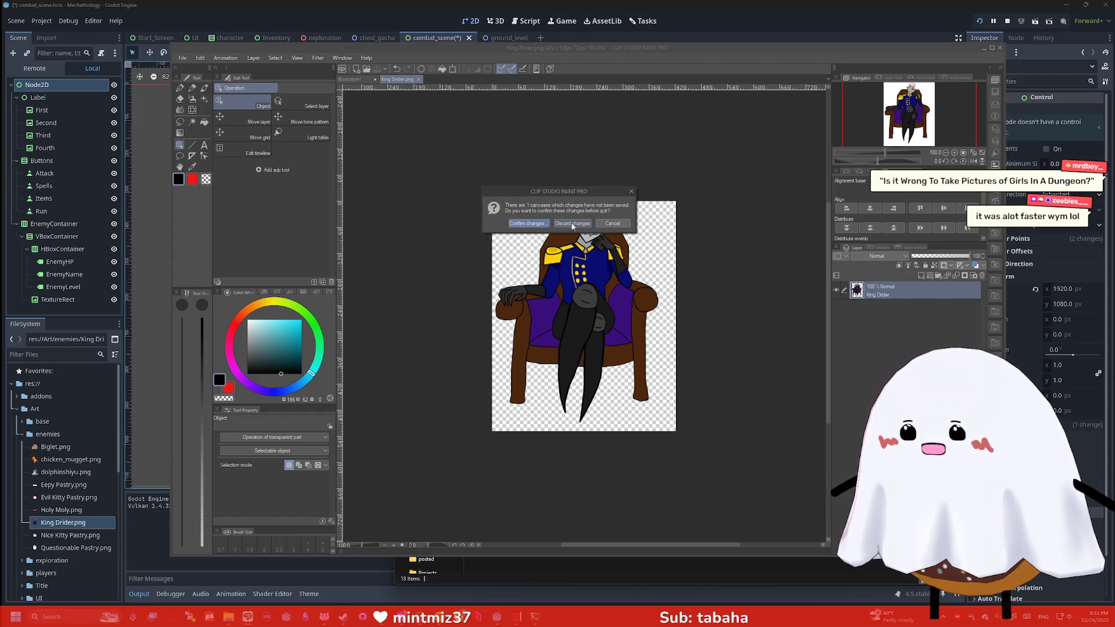
left_click(604, 225)
left_click(981, 48)
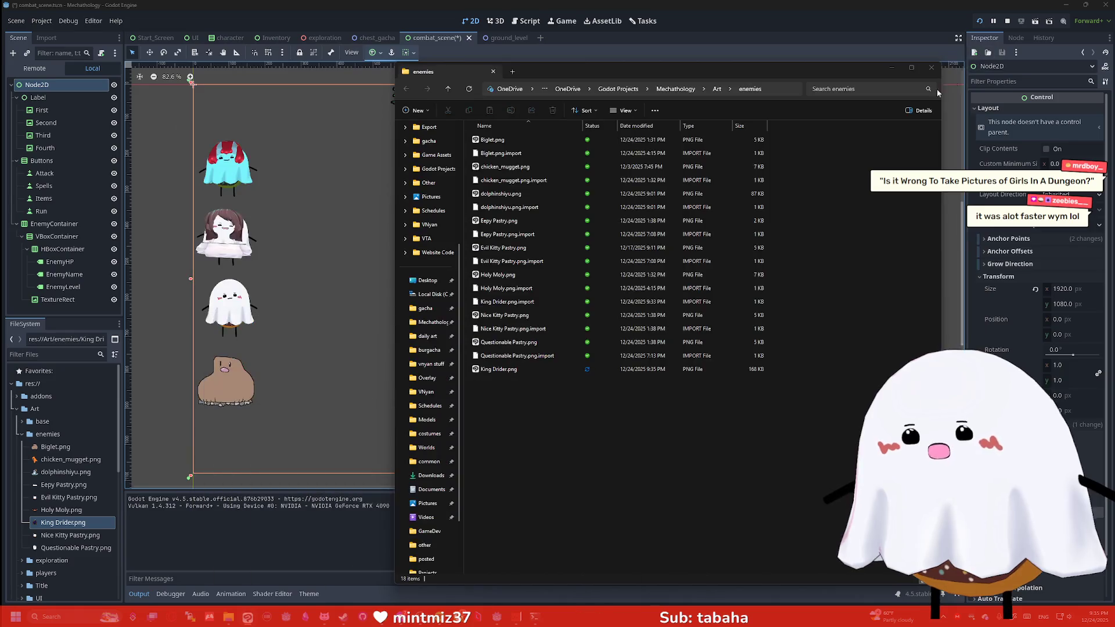
Back in Godot, undo the accidental move of the EnemyContainer.
left_click(902, 72)
mouse_move(715, 220)
left_mouse_down()
mouse_move(692, 212)
mouse_move(715, 242)
left_mouse_up()
key("ctrl+z")
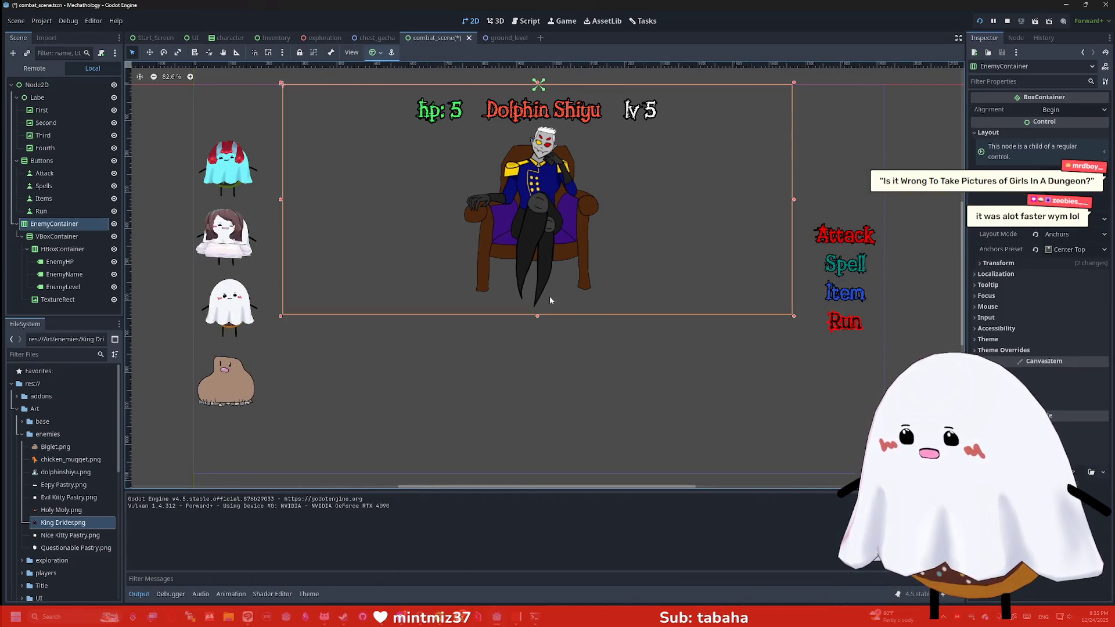
Change the EnemyName label's Text from Dolphin Shiyu to 'King Drider'.
left_click(584, 371)
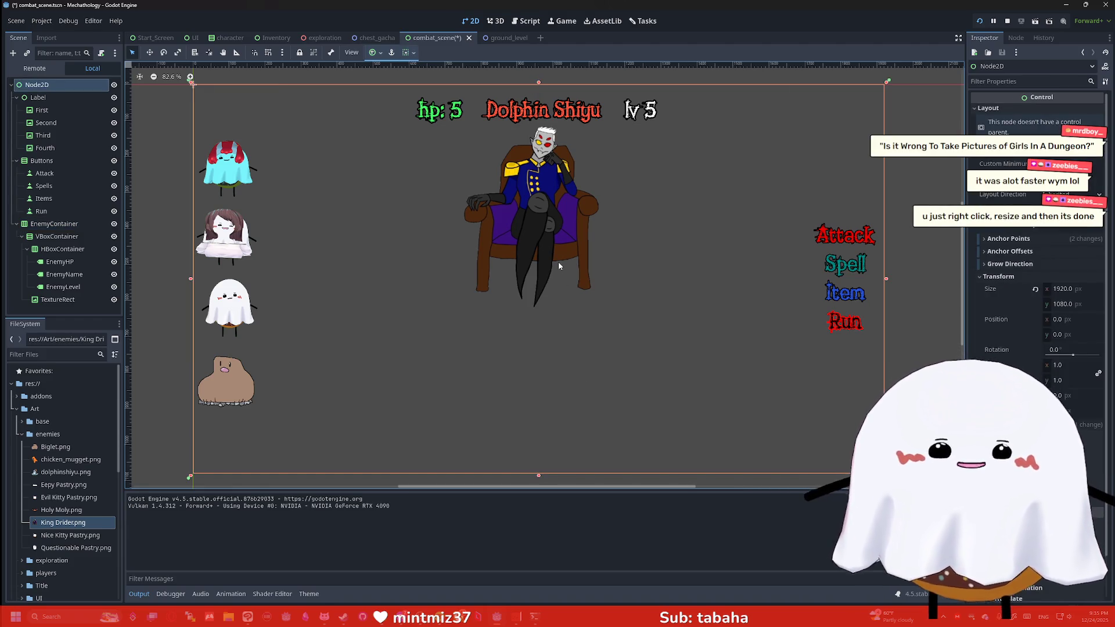
left_click(58, 300)
left_click(64, 287)
left_click(74, 277)
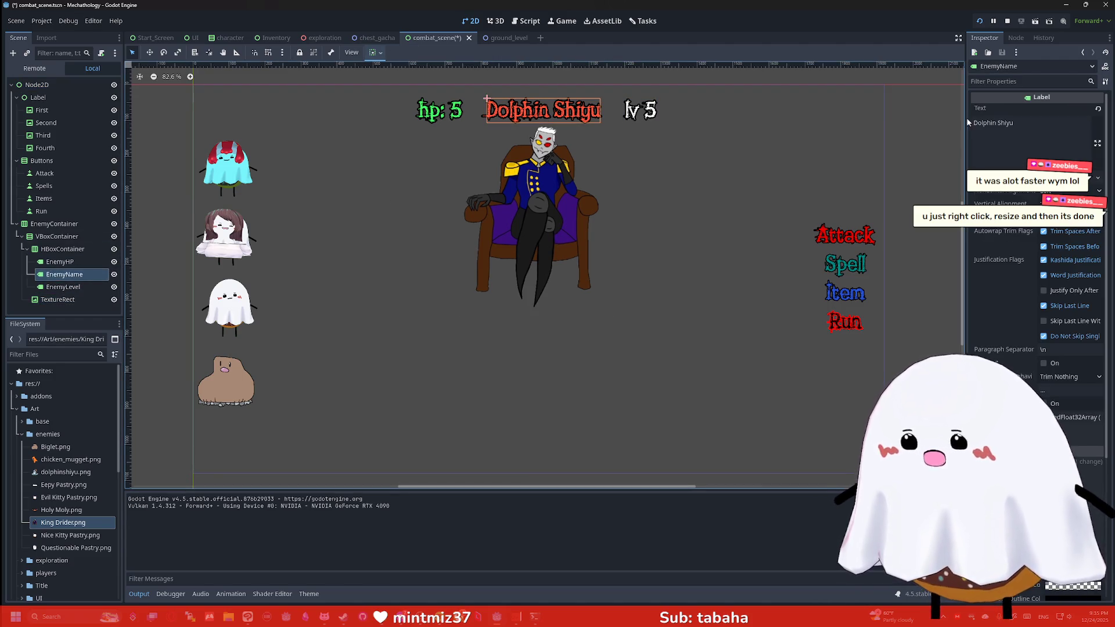
left_click(1022, 123)
key("BackSpace")
key("BackSpace")
key("BackSpace")
key("BackSpace")
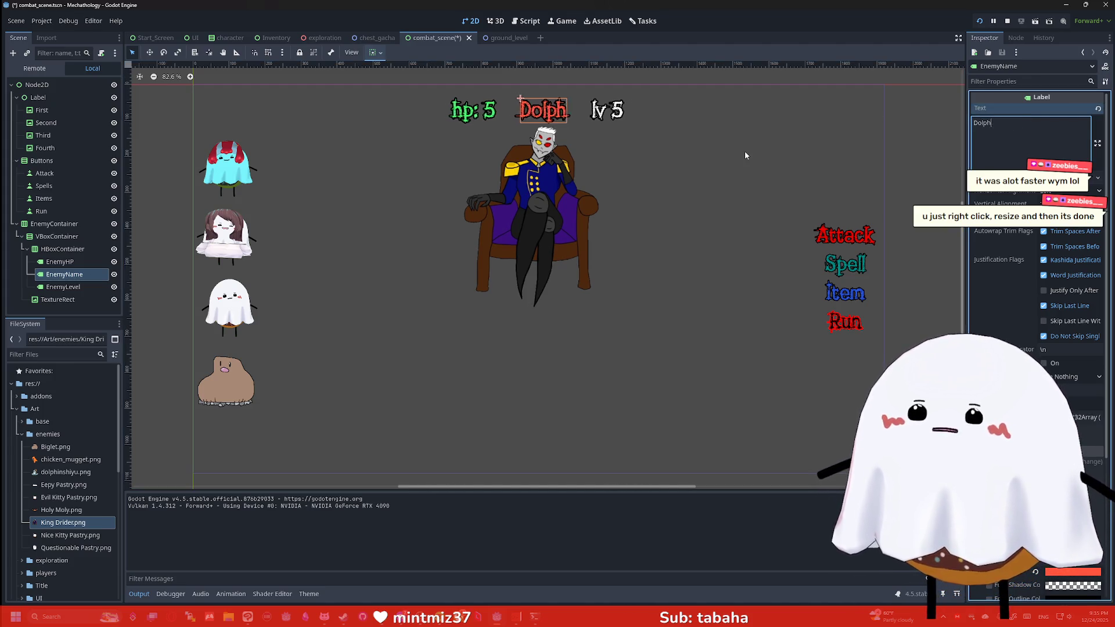
type("King Drider")
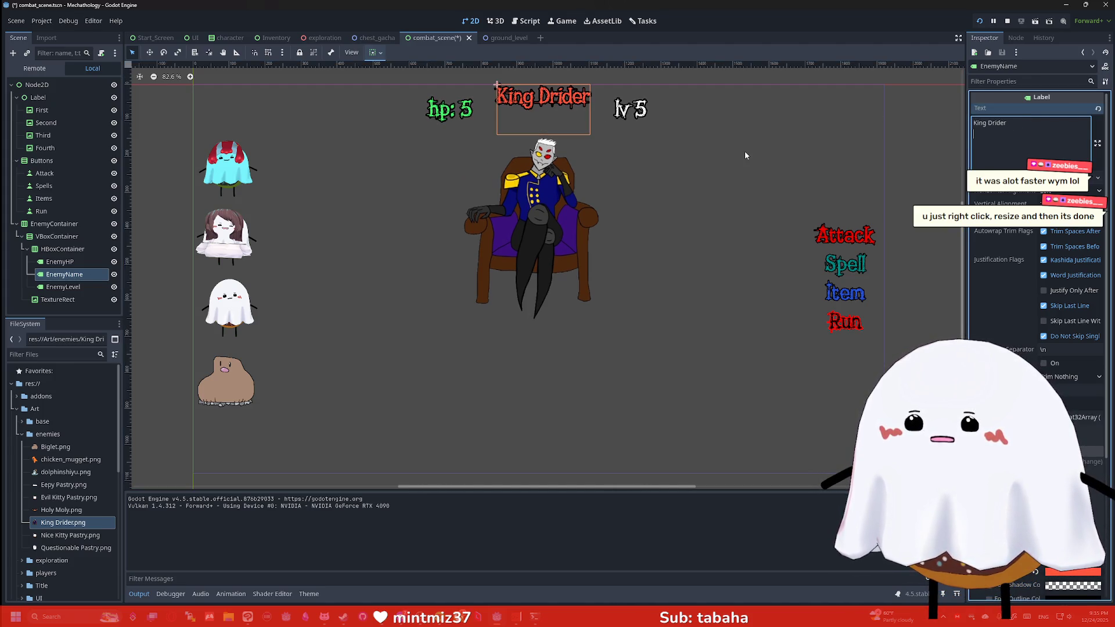
left_click(682, 296)
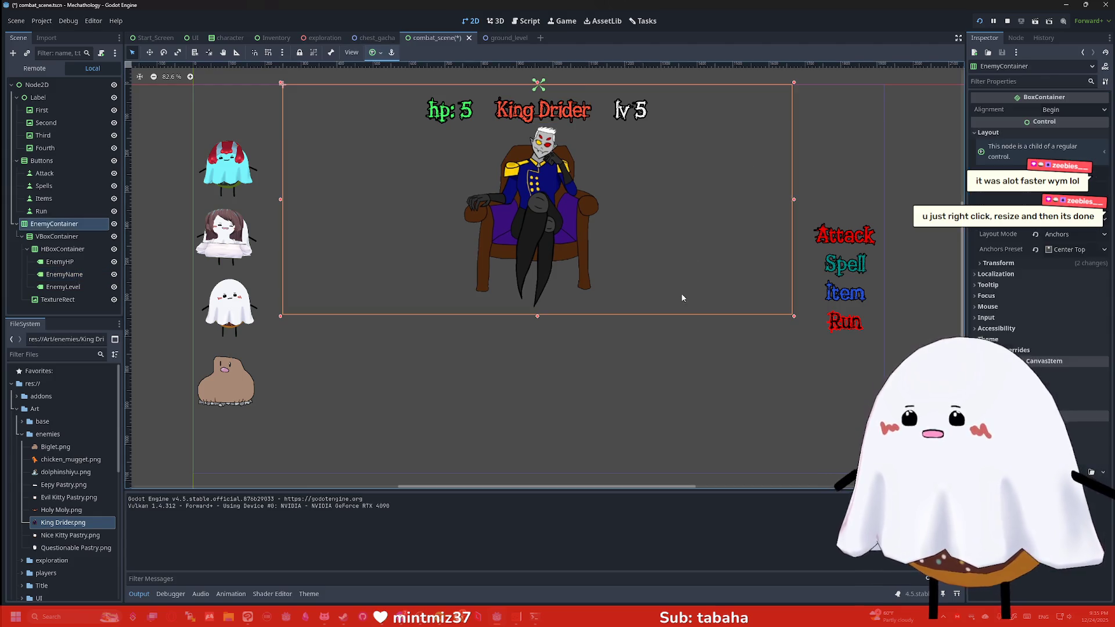
Check the enemy display nodes, then stop and rerun the combat scene with the new portrait.
left_click(591, 229)
left_click(550, 113)
left_click(562, 189)
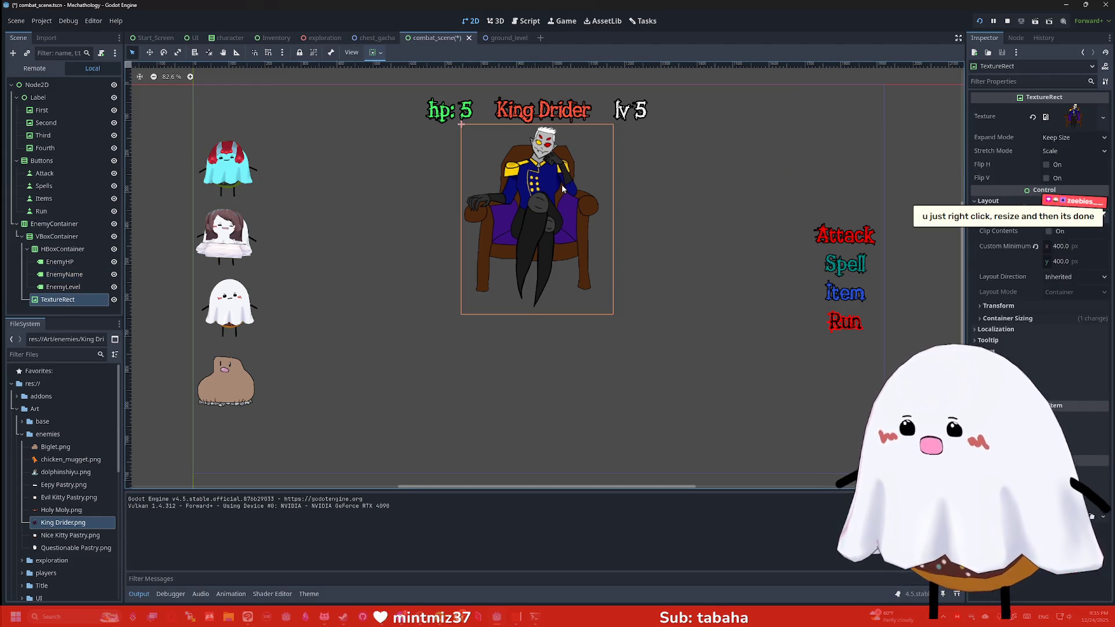
left_click(62, 249)
left_click(58, 226)
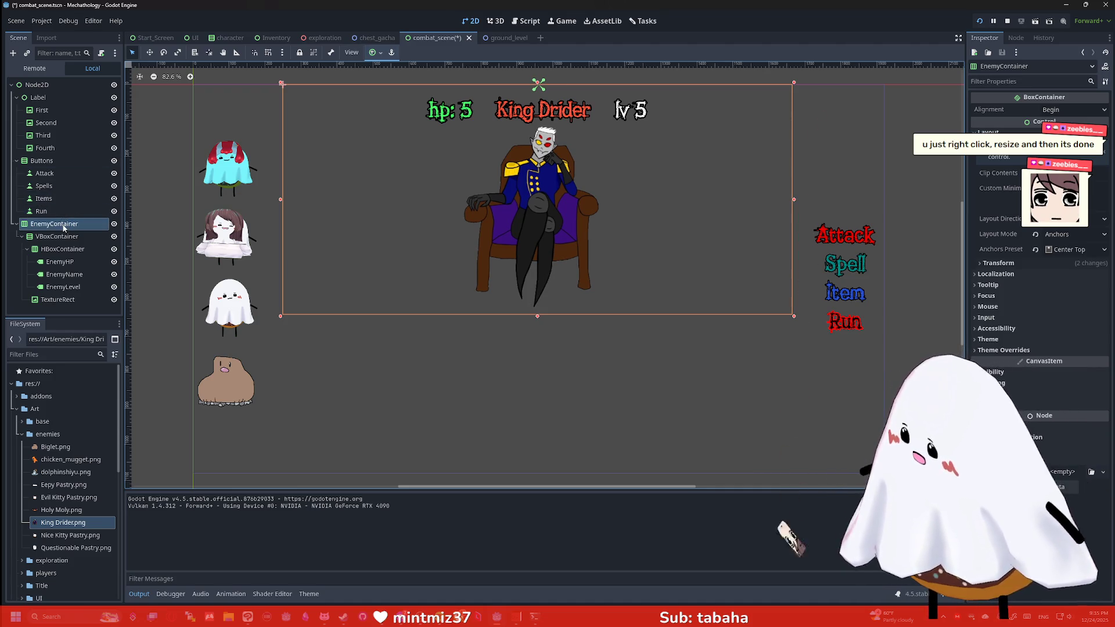
left_click(58, 300)
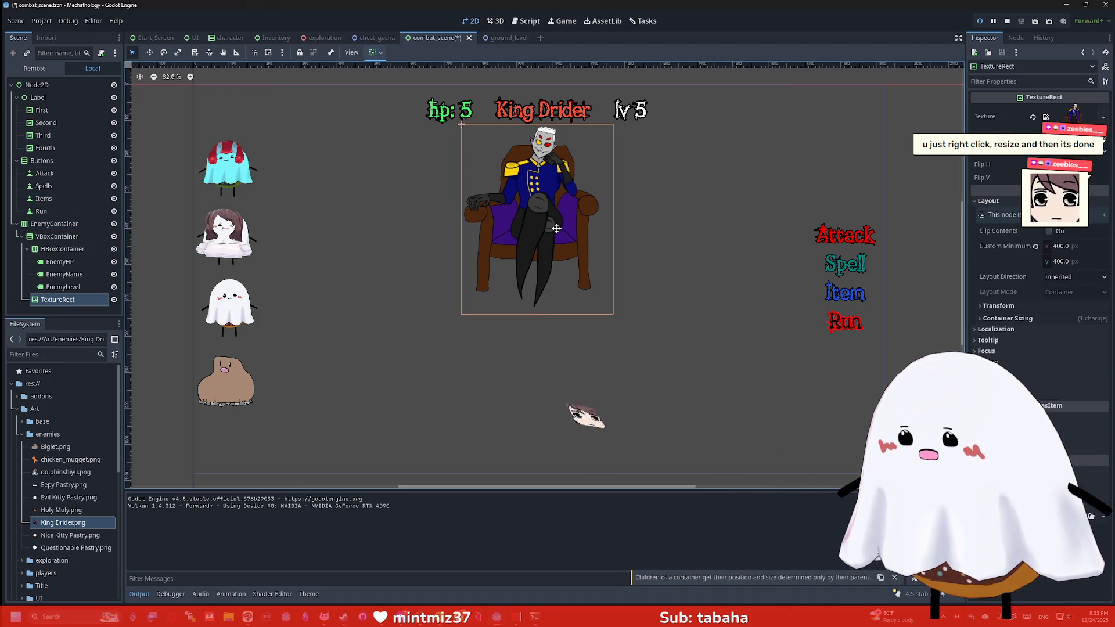
left_click(564, 114)
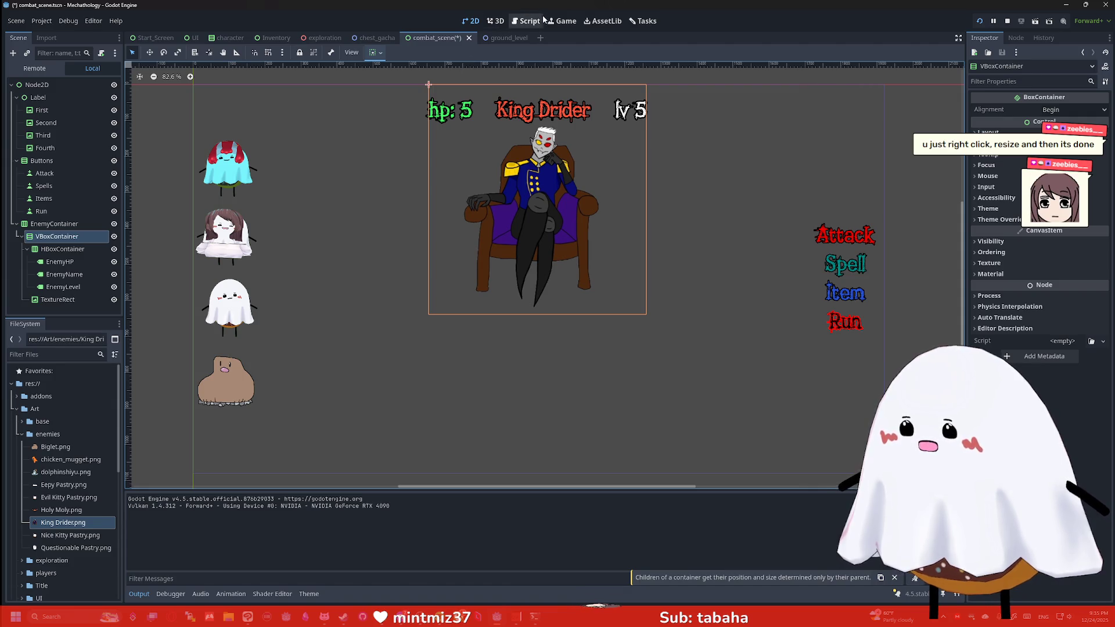
left_click(1008, 21)
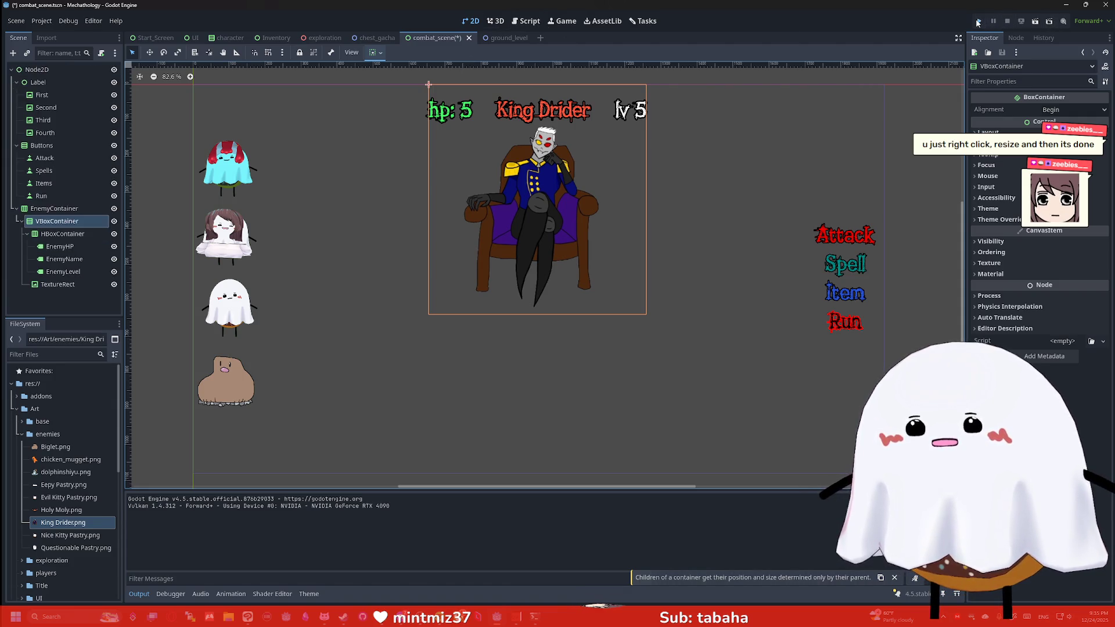
left_click(978, 21)
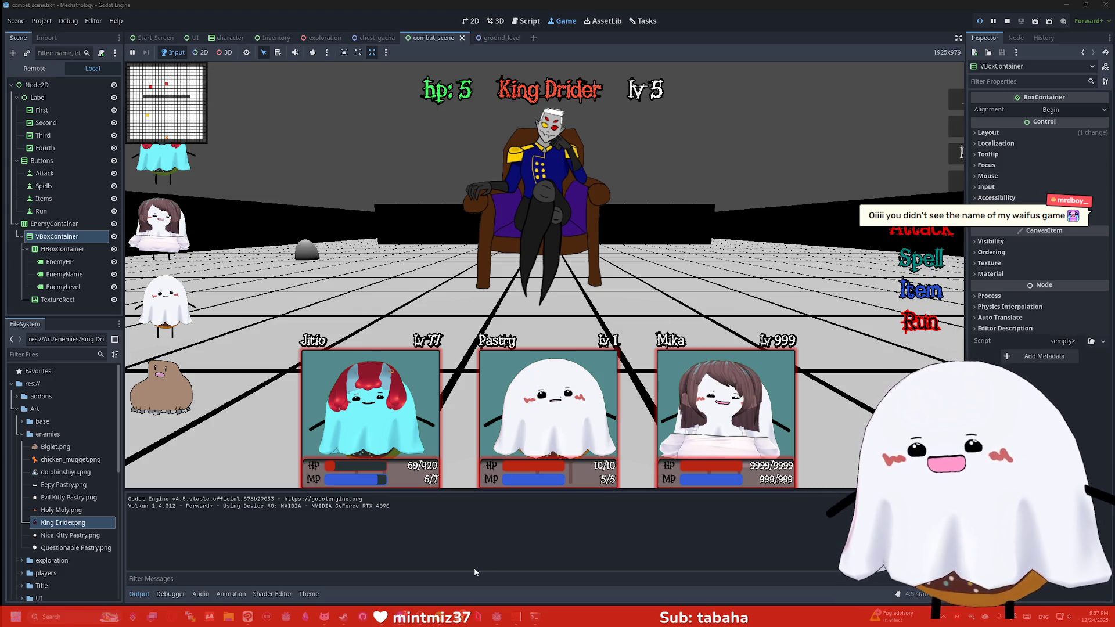
After watching King Drider in the running game, bring the remove.bg Chrome window forward.
mouse_move(382, 617)
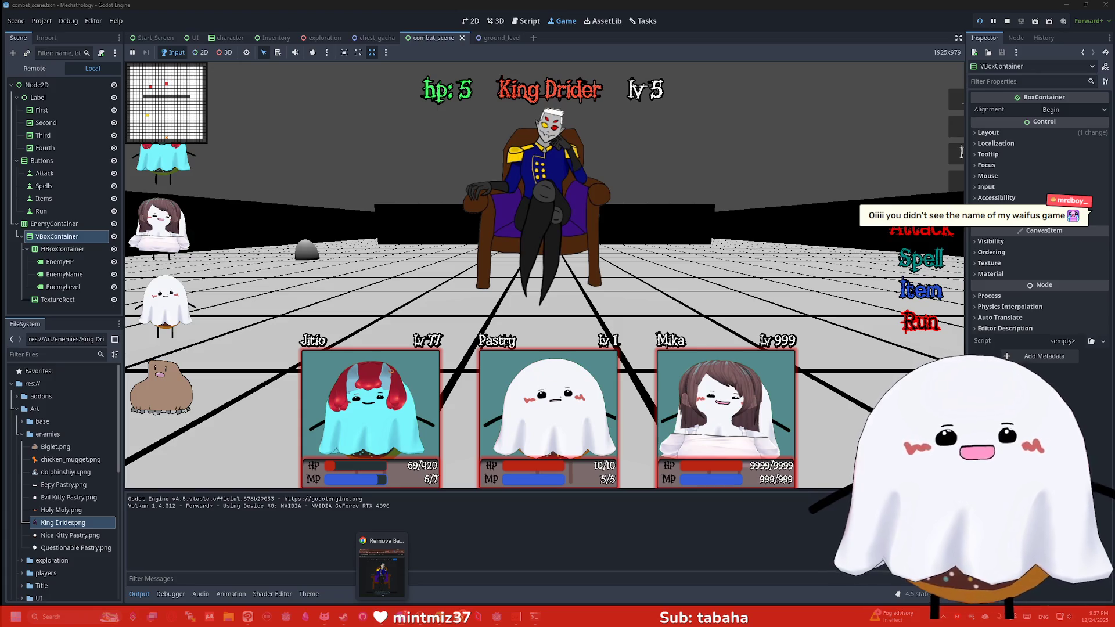
left_click(382, 572)
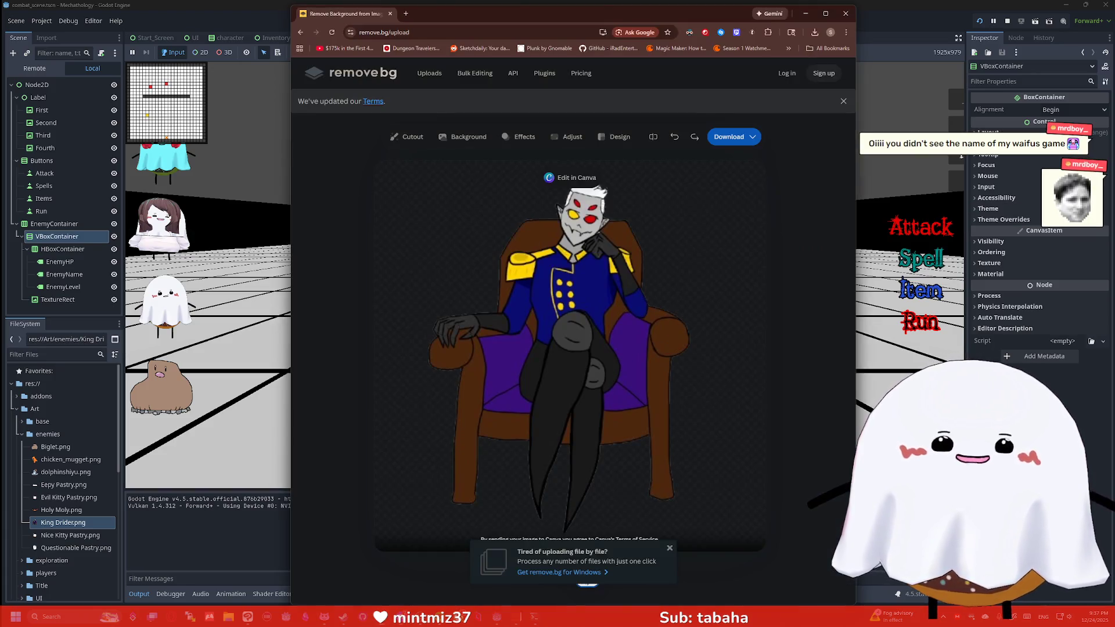
Navigate Chrome from remove.bg to twitch.tv/.
left_click(453, 33)
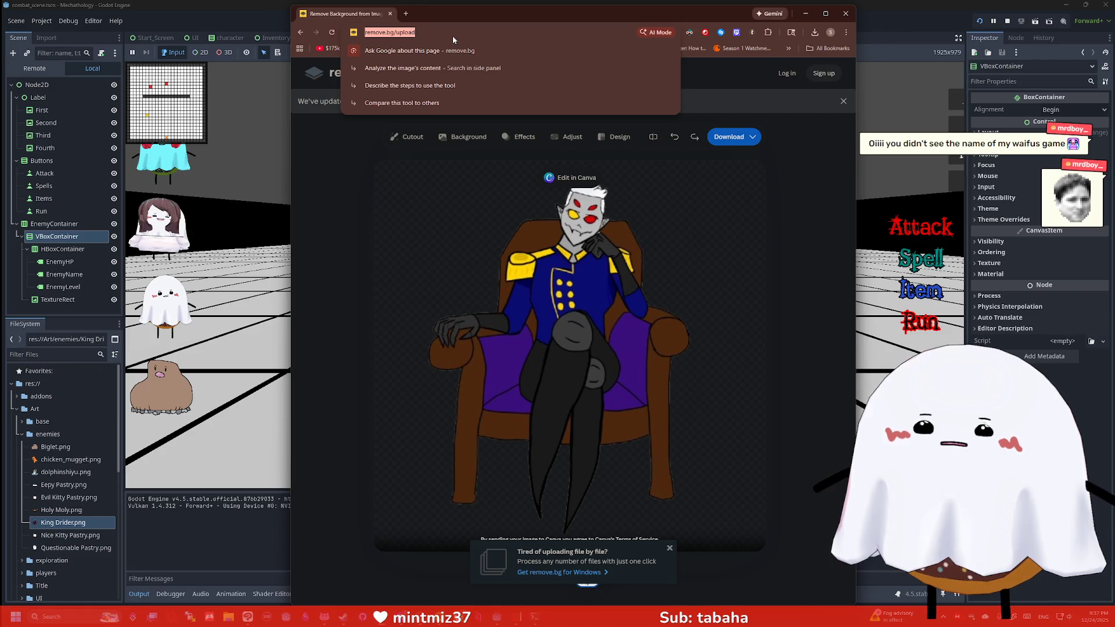
type("twitch.tv/")
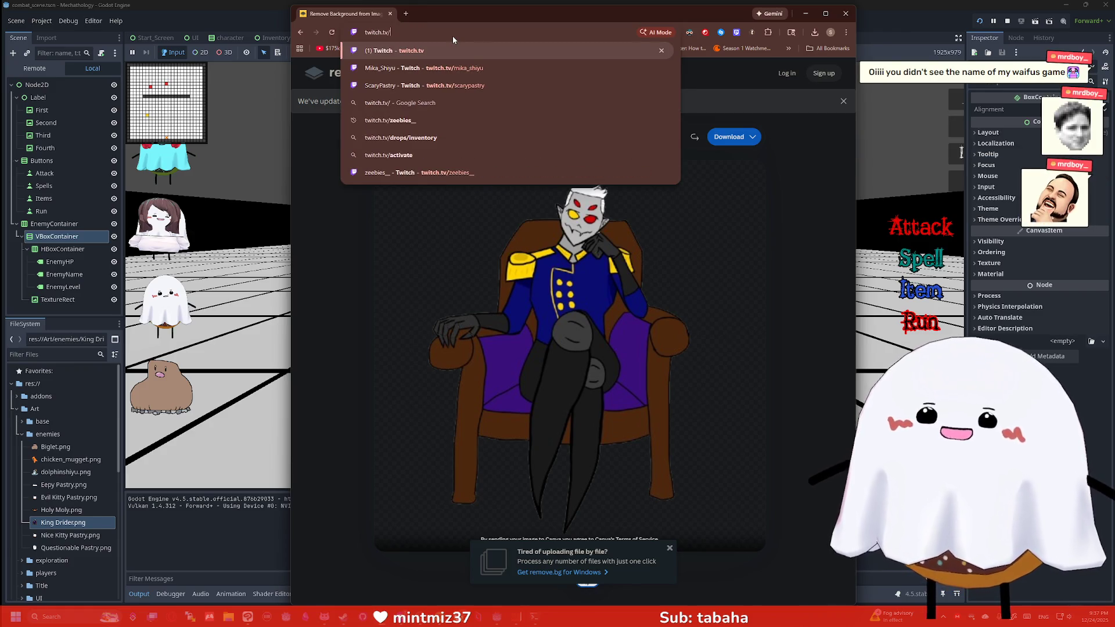
key("Return")
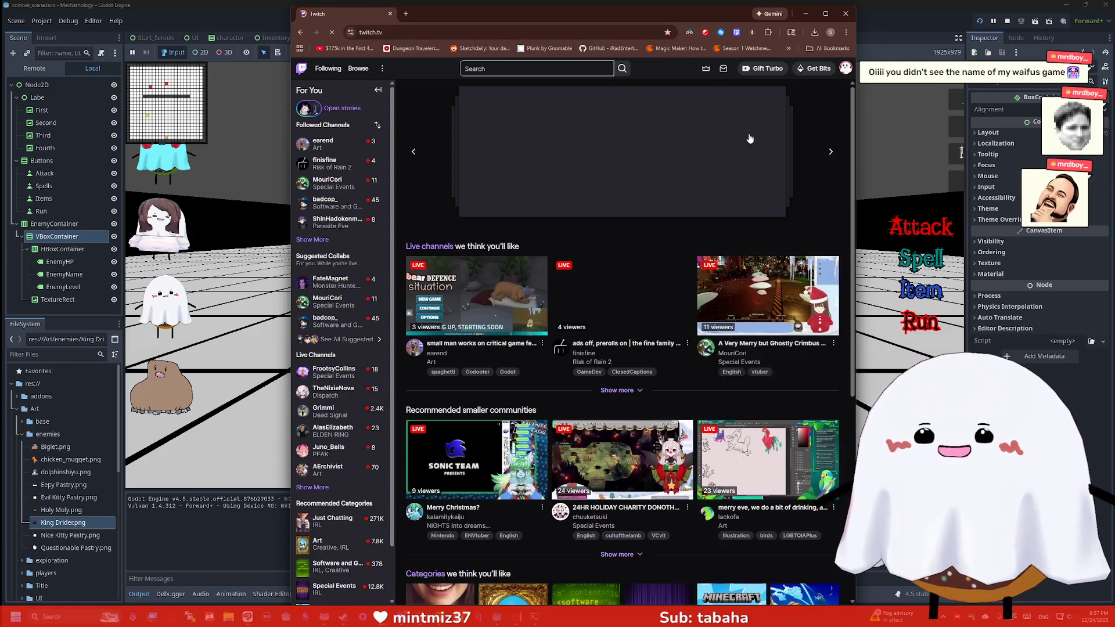
Widen the browser and open the Software and Game Development category via a followed channel.
left_click_drag(857, 141, 948, 144)
mouse_move(873, 190)
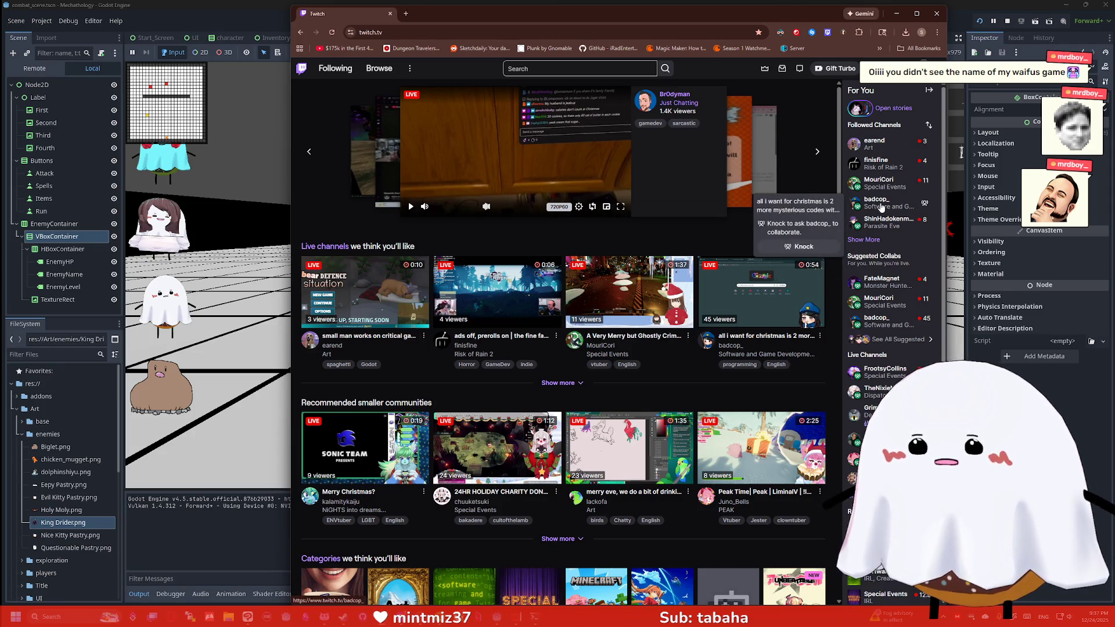
left_click(881, 206)
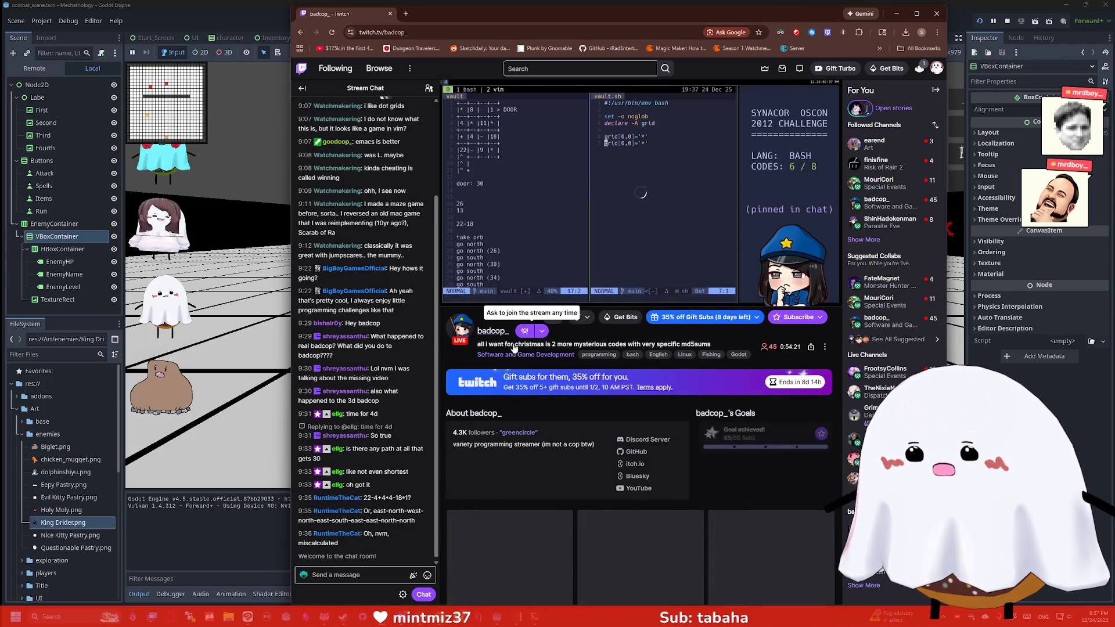
left_click(514, 352)
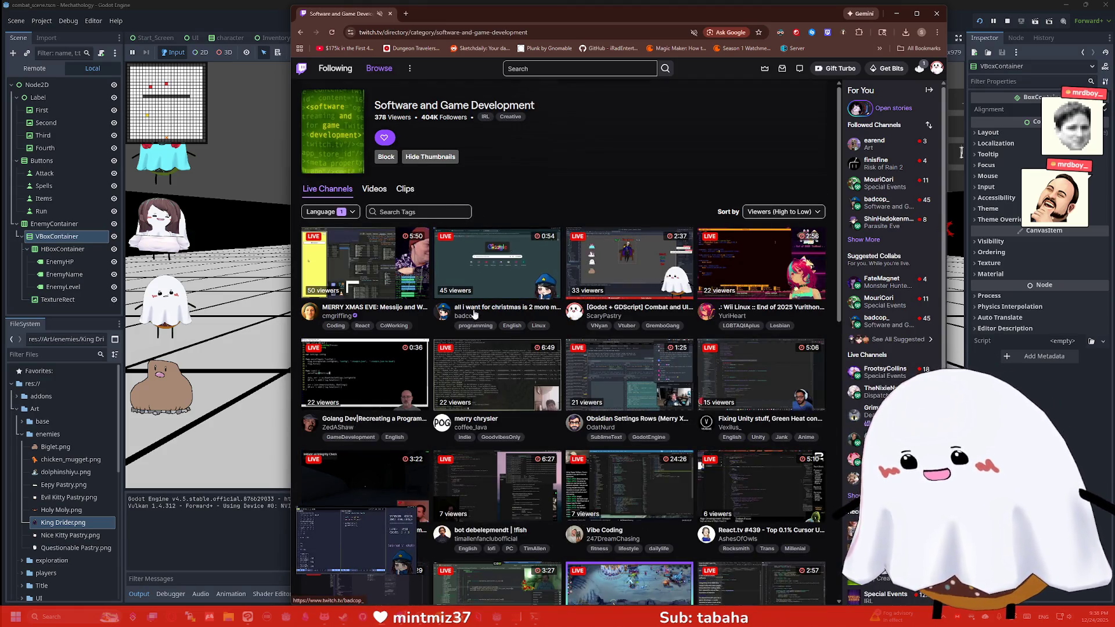
Close the mini-player and open a live programming stream in a new tab.
left_click(408, 519)
mouse_move(881, 204)
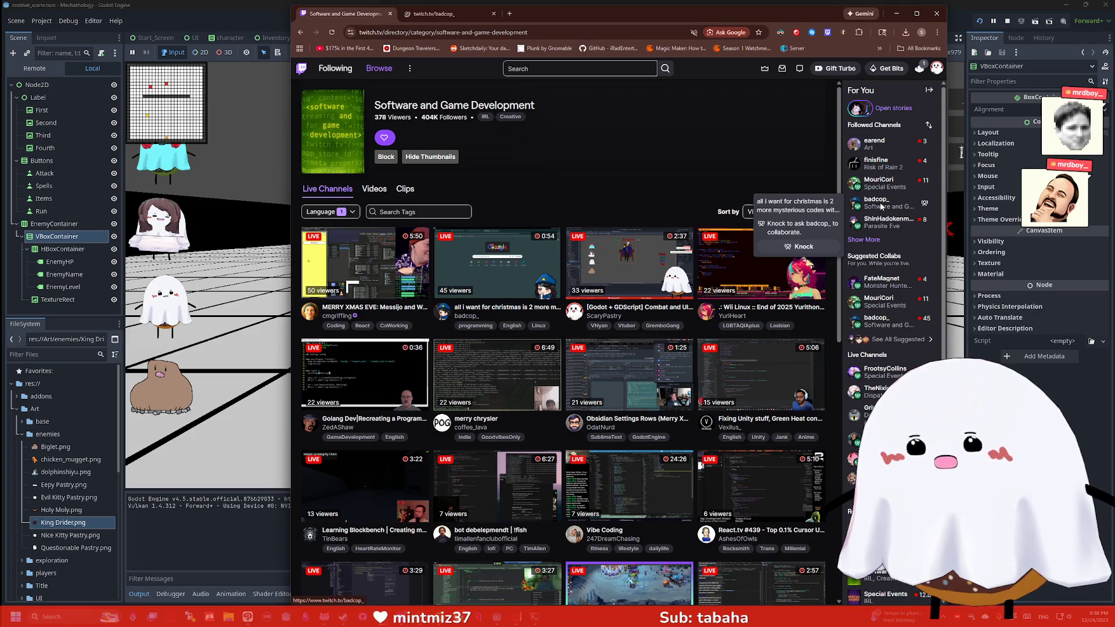
middle_click(881, 204)
left_click(448, 13)
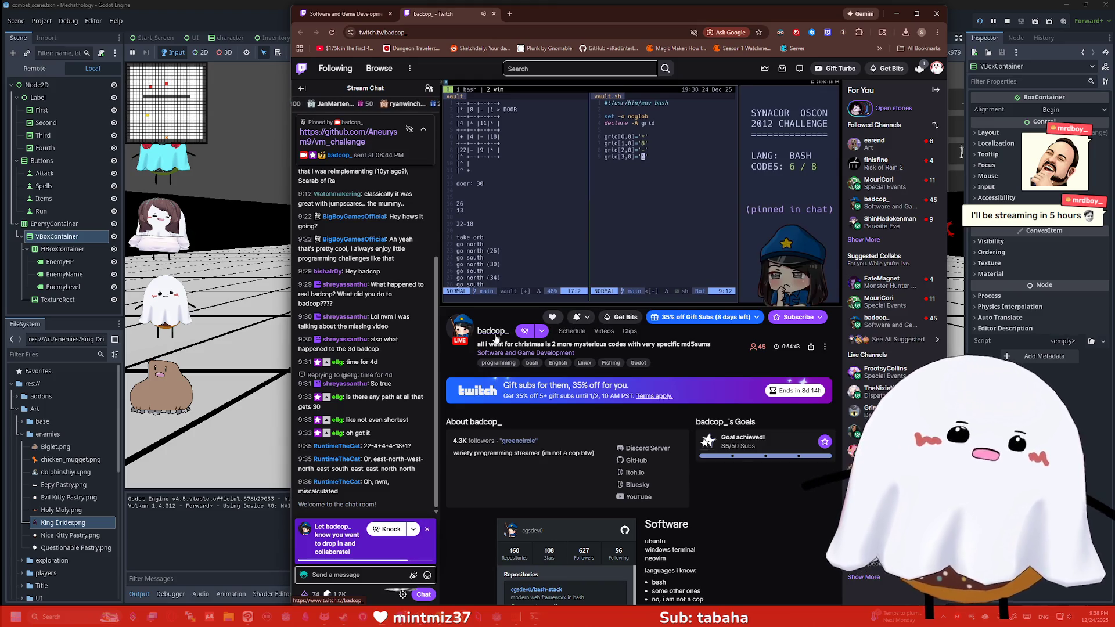
Go back to the Software and Game Development category listing.
mouse_move(470, 97)
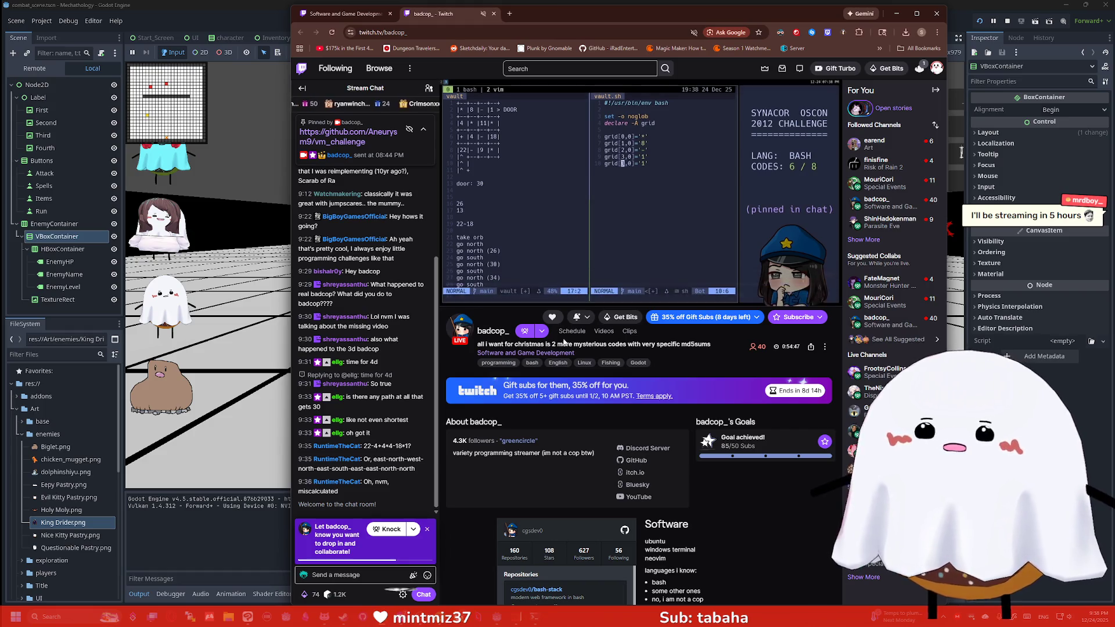
left_click(526, 352)
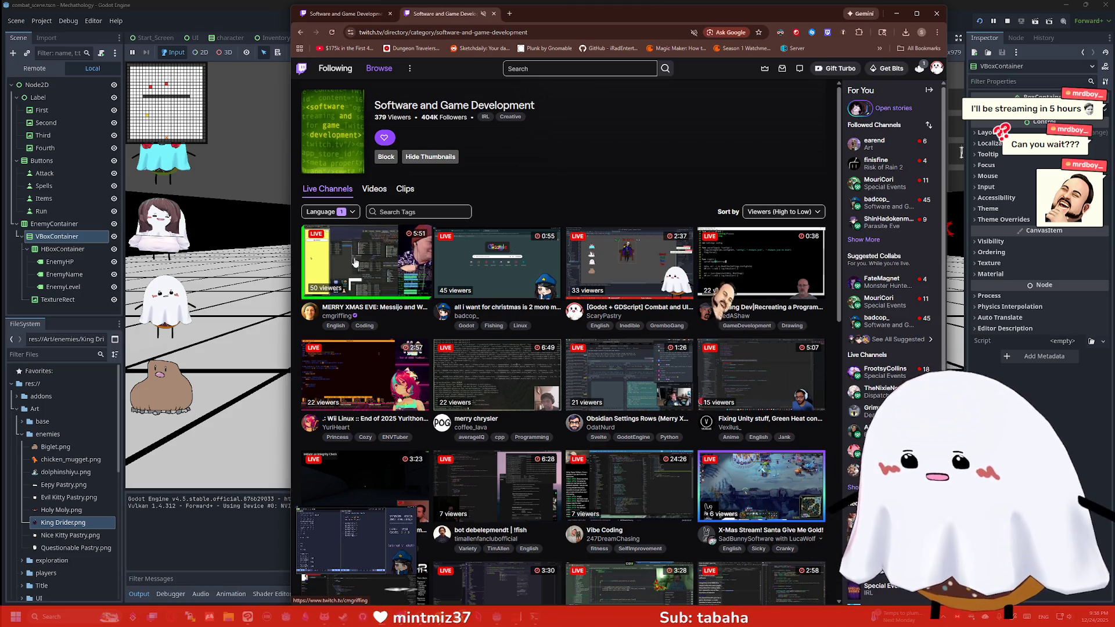
scroll(494, 269, "down", 3)
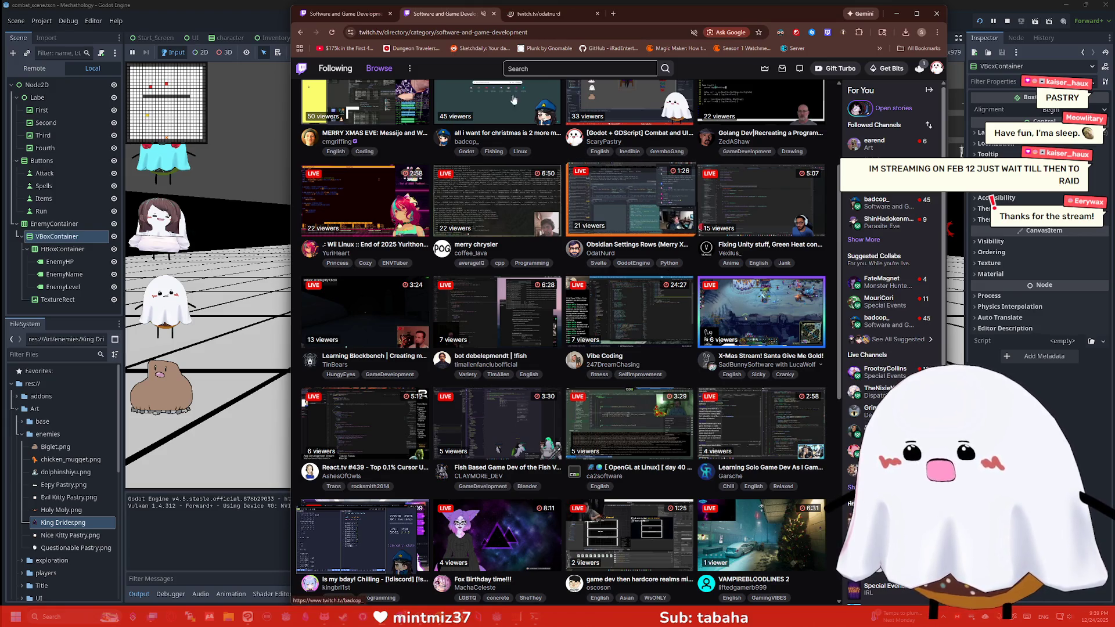
Close the extra stream tab and scroll the category directory back to the top.
key("alt+Tab")
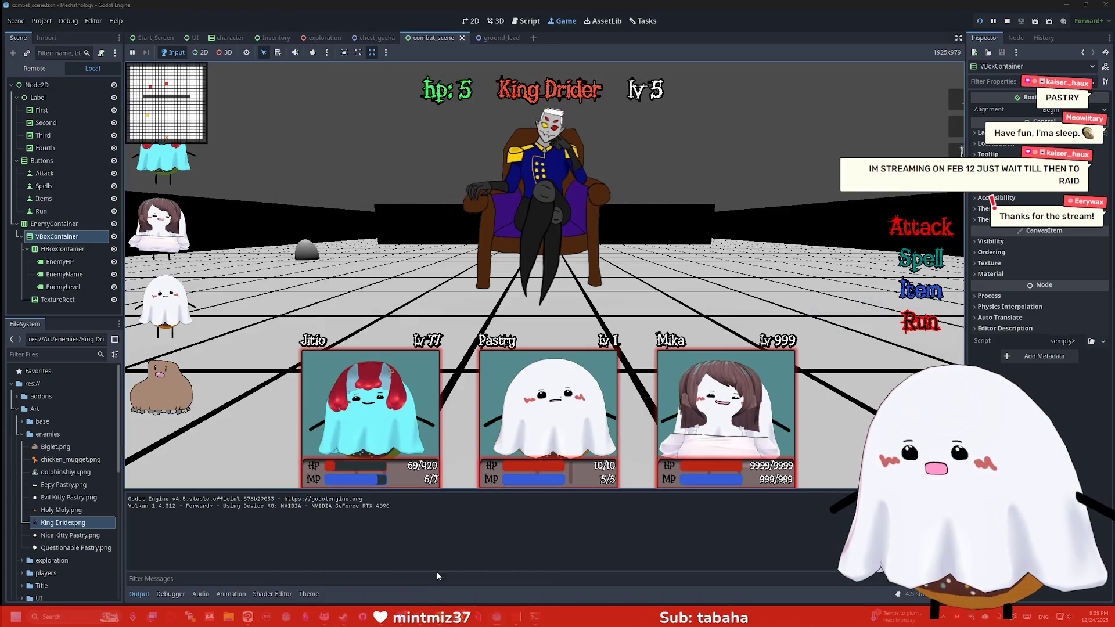
left_click(382, 622)
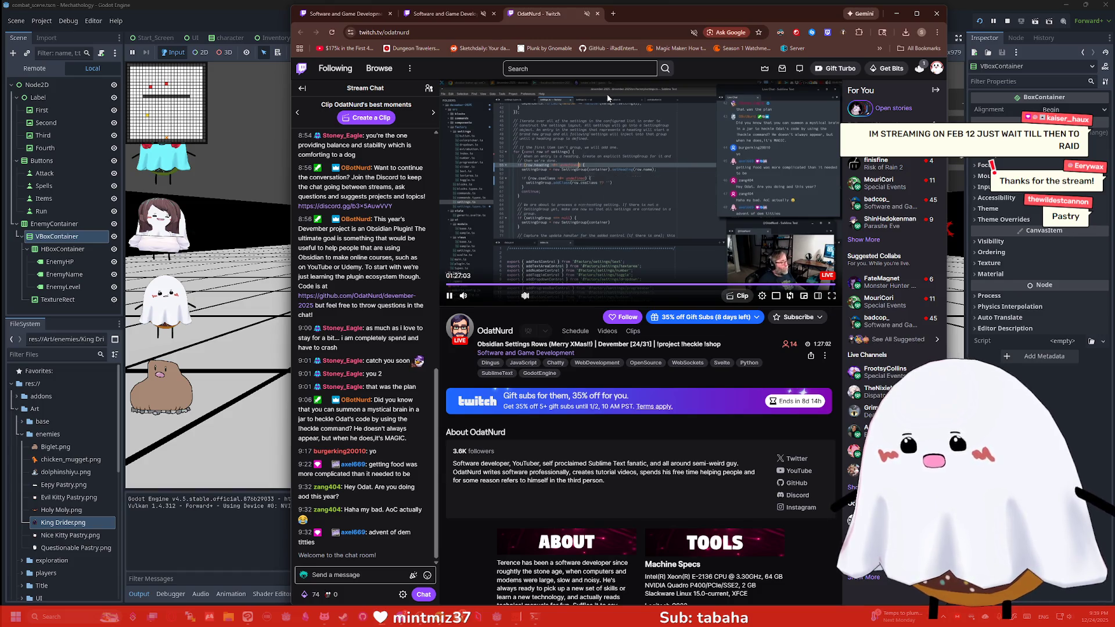
left_click(597, 13)
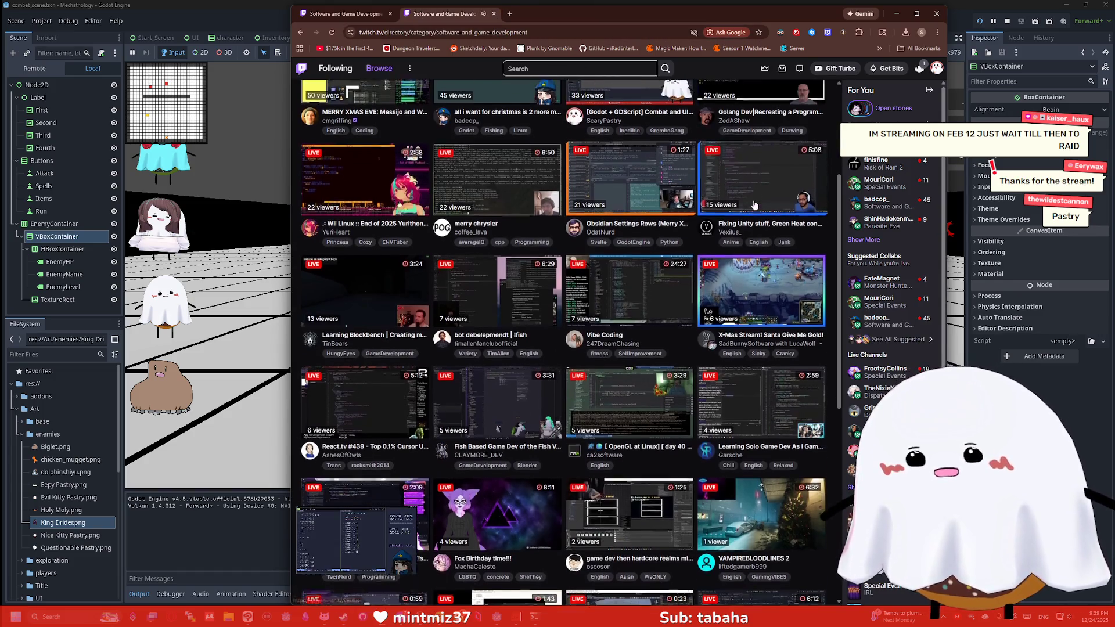
scroll(679, 205, "down", 3)
scroll(678, 205, "up", 2)
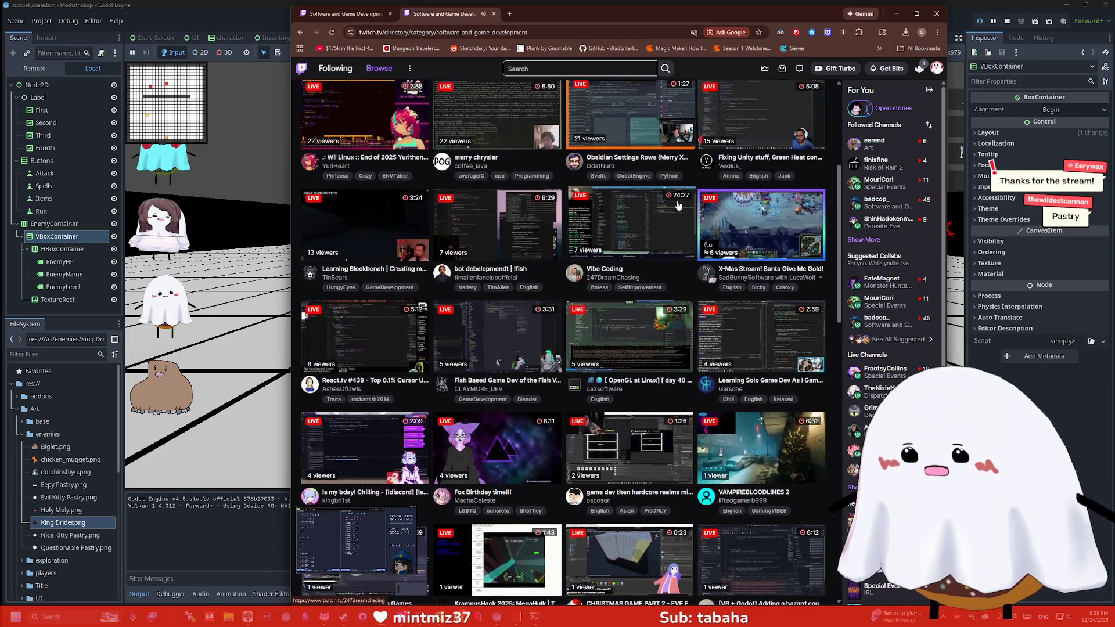
scroll(459, 265, "down", 1)
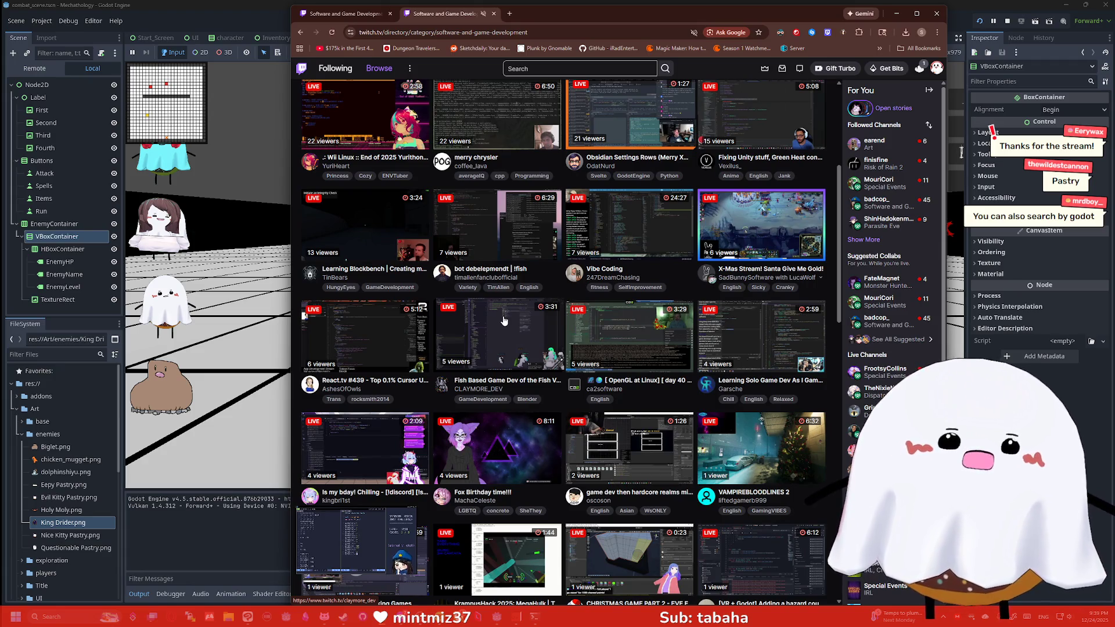
scroll(504, 321, "up", 6)
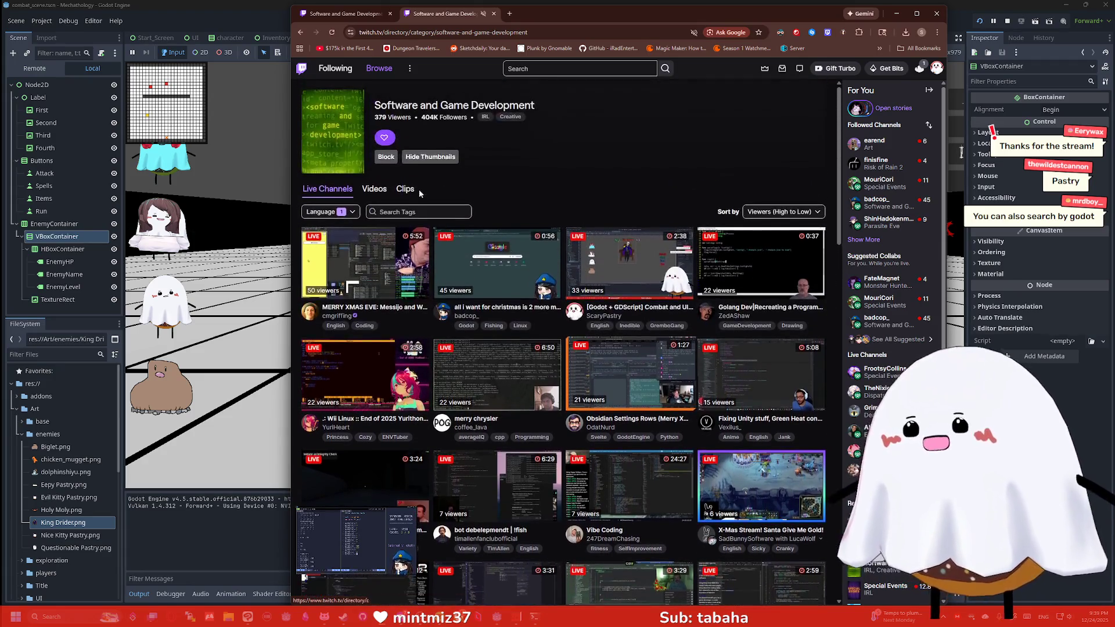
Filter the category's live channels to the godot tag.
left_click(432, 210)
type("godot")
key("Return")
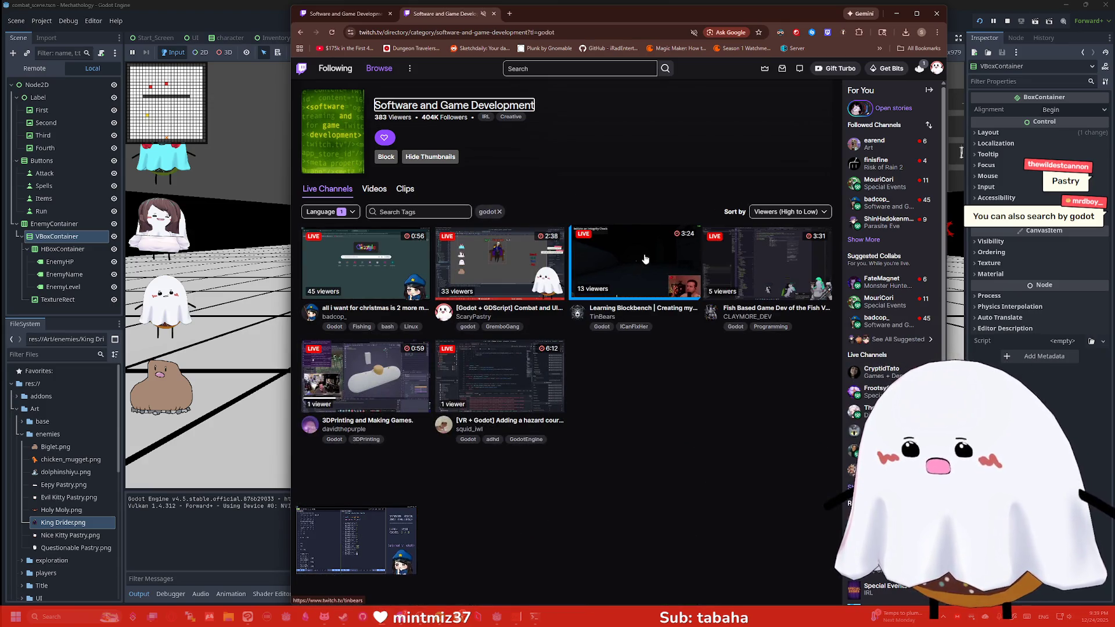
Open the Fish Based Game Dev stream in a new tab, unmute it, and return to the listing.
middle_click(771, 266)
left_click(549, 15)
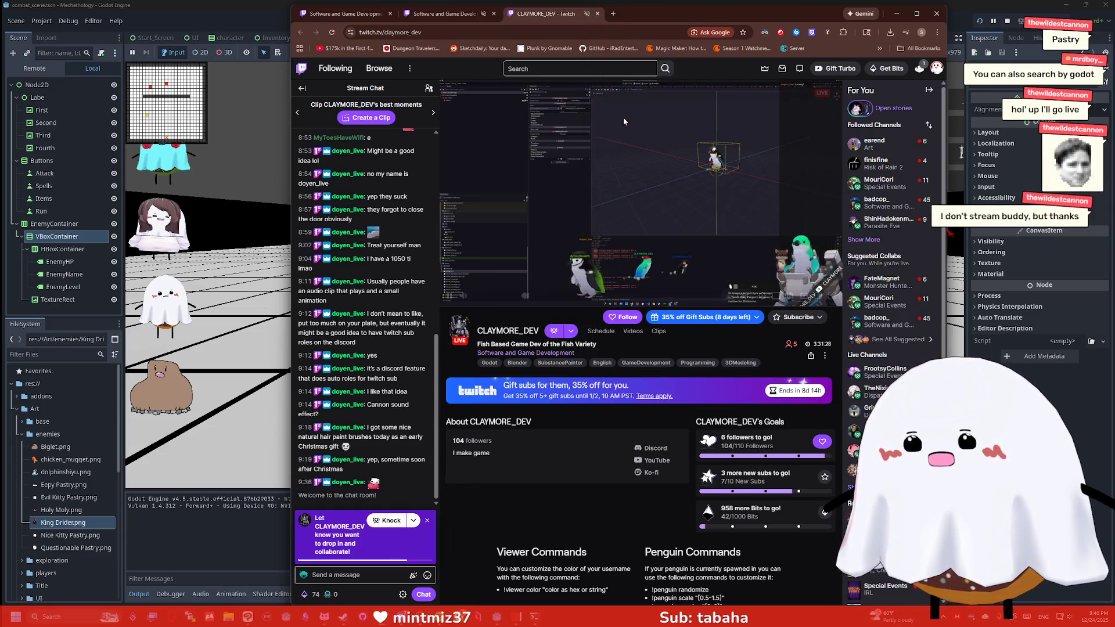
left_click(505, 296)
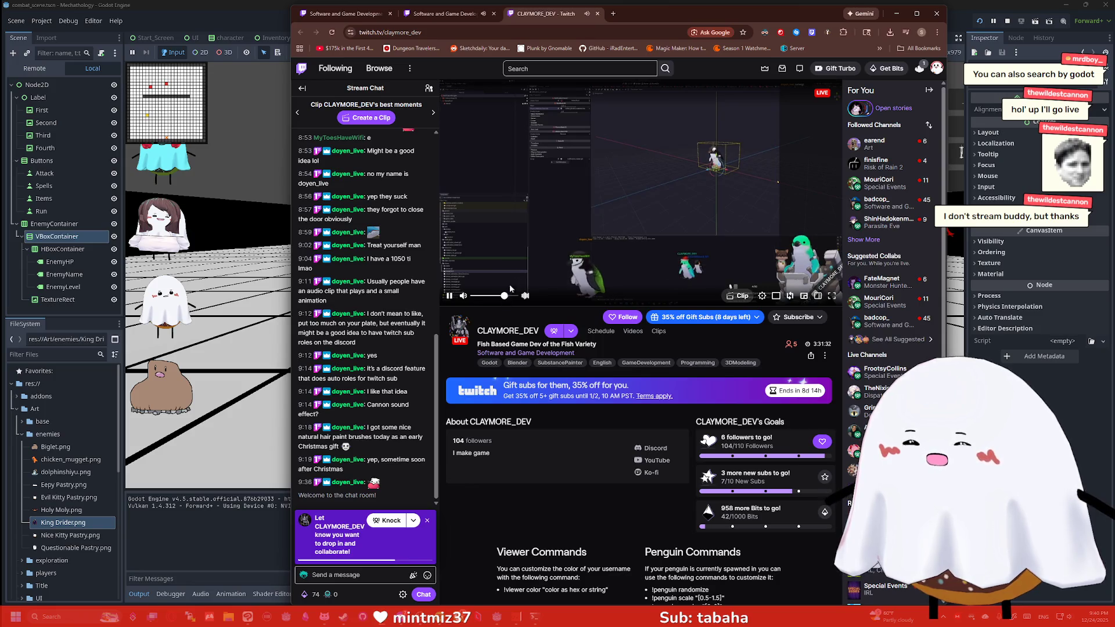
left_click(470, 16)
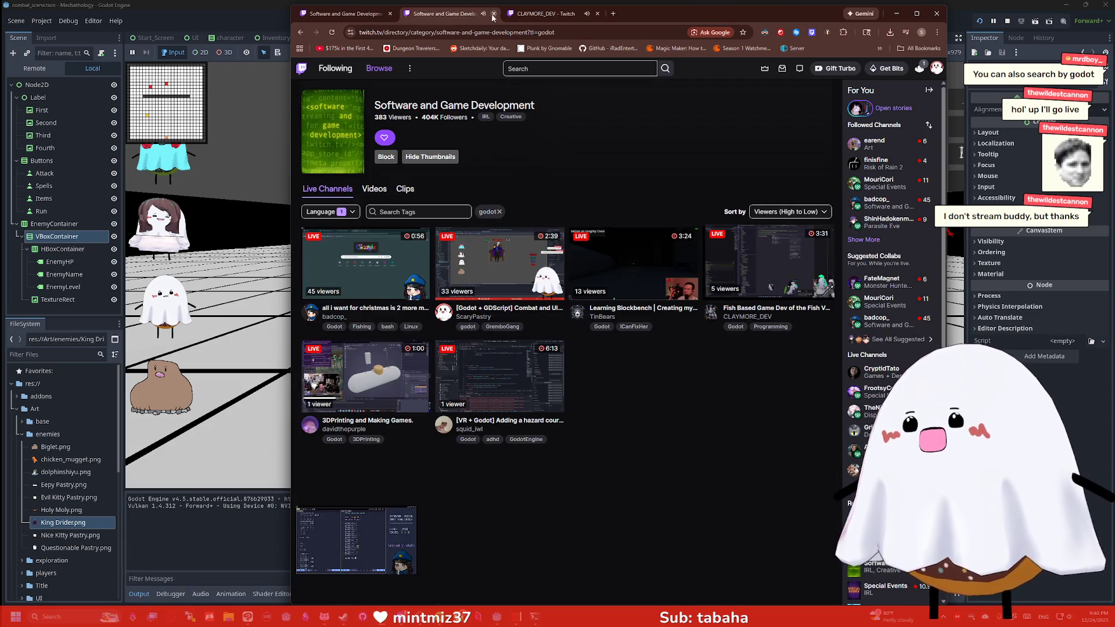